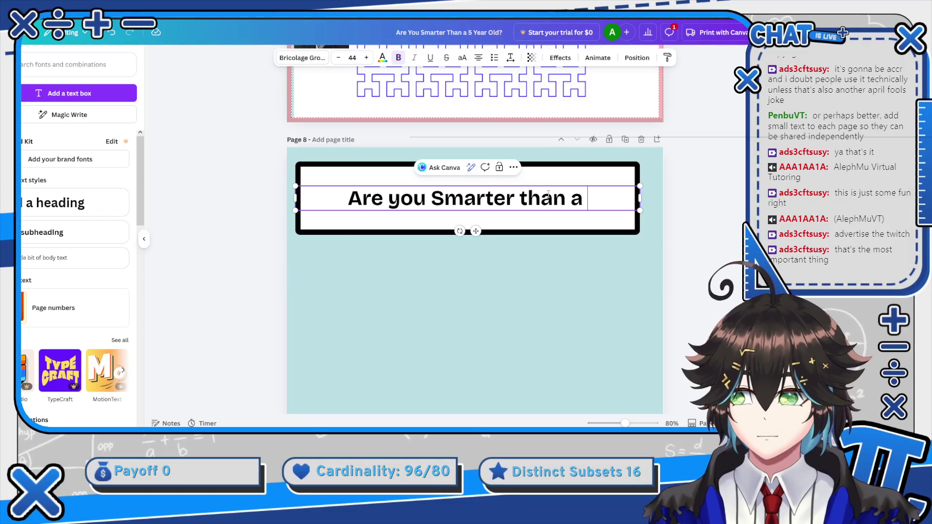
# Finish the heading as 'Are You Smarter Than a 5 Year Old?' with capital Y and T.
pyautogui.write('5')
pyautogui.press('BackSpace')
pyautogui.write('5 Year Old?')
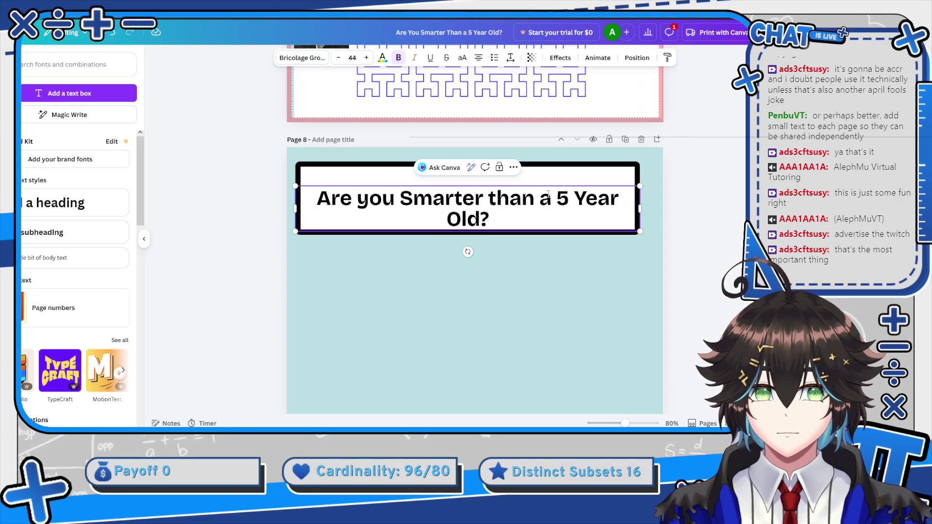
pyautogui.click(363, 203)
pyautogui.press('BackSpace')
pyautogui.write('Y')
pyautogui.hotkey('ctrl', 'Right')
pyautogui.hotkey('ctrl', 'Right')
pyautogui.hotkey('ctrl', 'Right')
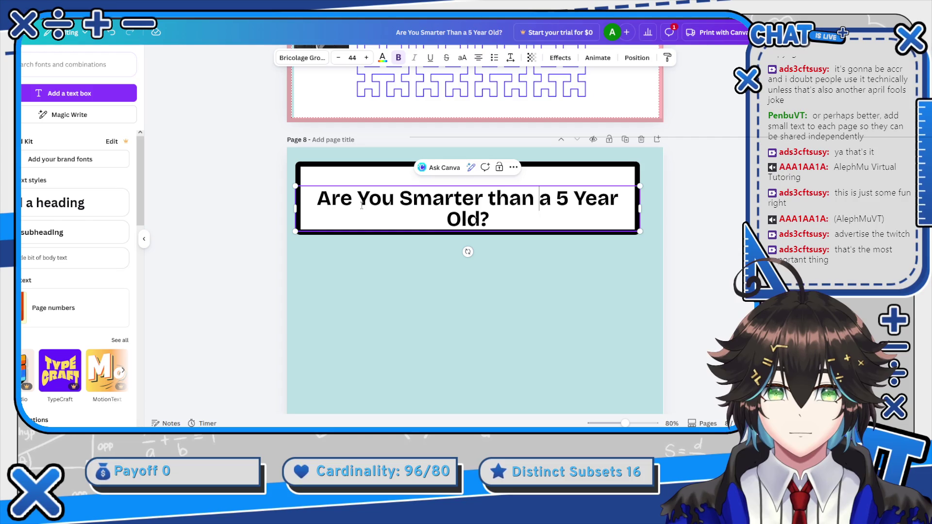
pyautogui.press('Delete')
pyautogui.write('T')
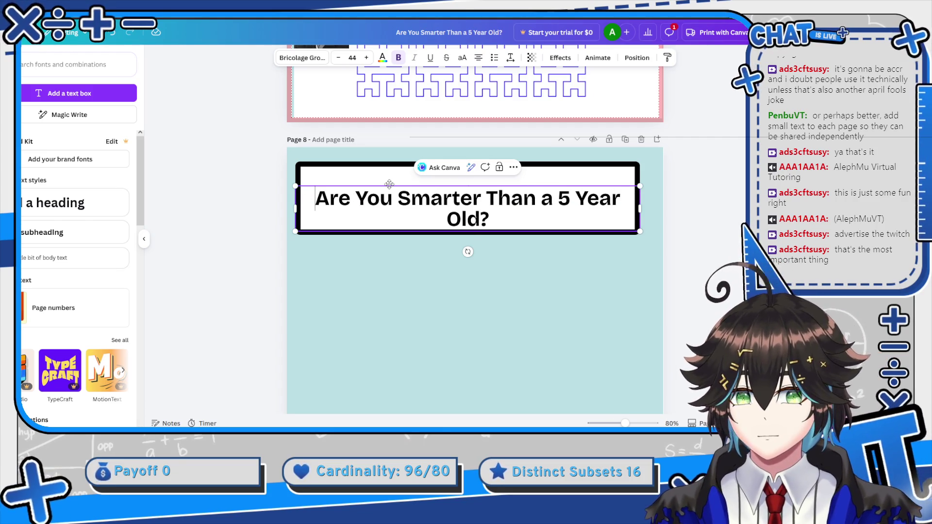
# Move the heading text box higher inside the black frame.
pyautogui.click(565, 207)
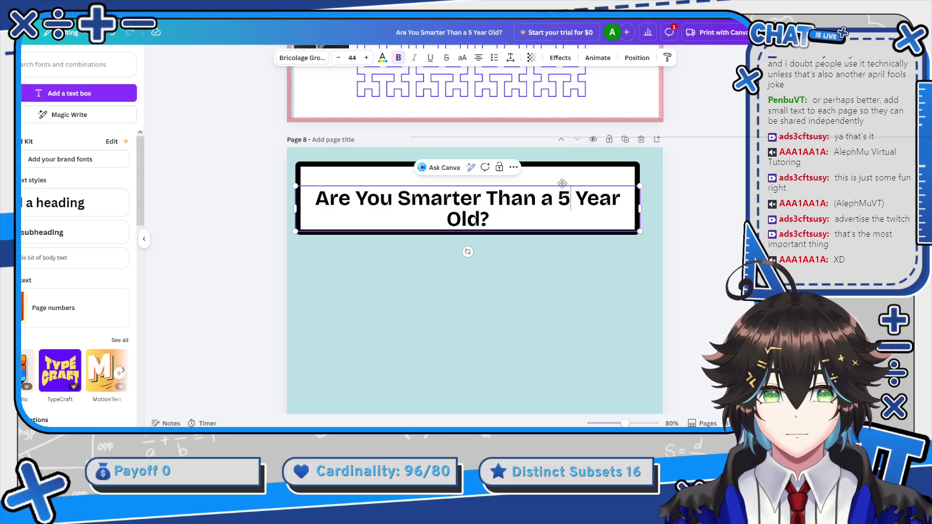
pyautogui.press('Escape')
pyautogui.click(488, 190)
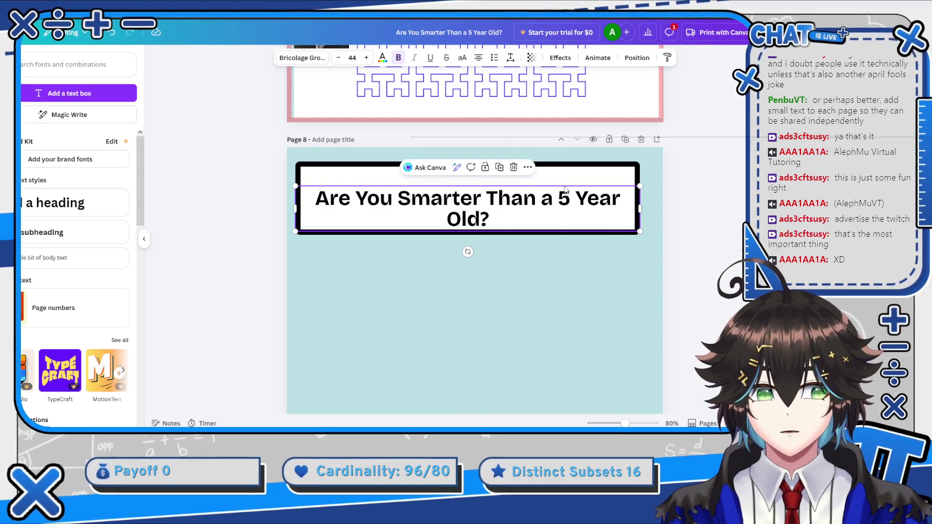
pyautogui.press('Escape')
pyautogui.click(492, 196)
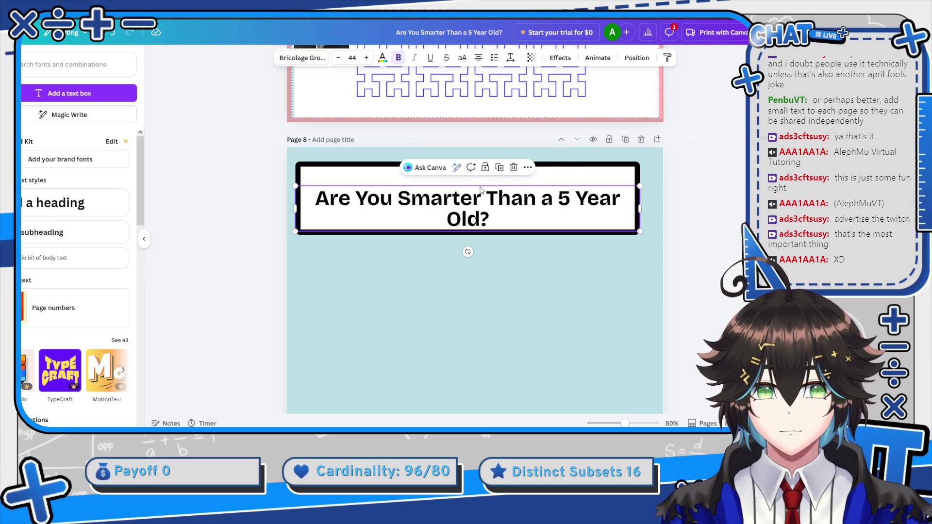
pyautogui.click(480, 190)
pyautogui.click(470, 189)
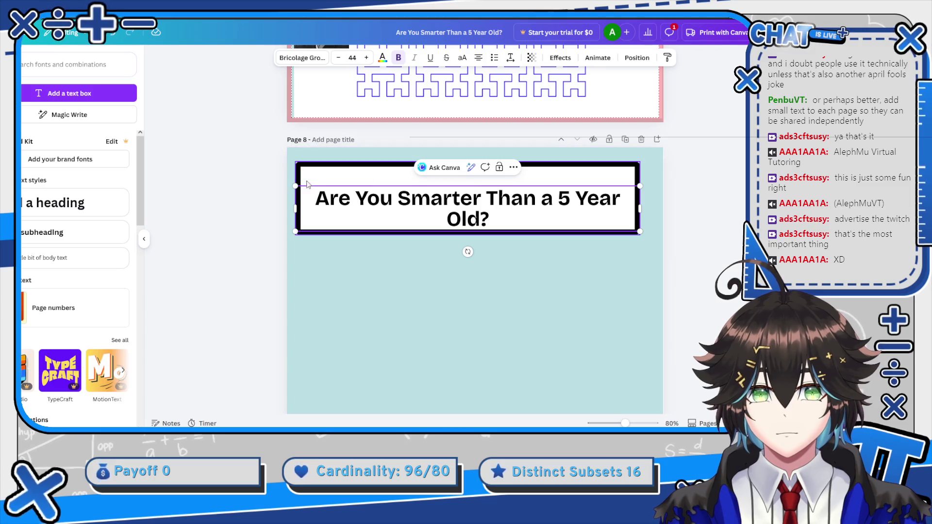
pyautogui.moveTo(315, 183); pyautogui.dragTo(316, 176)
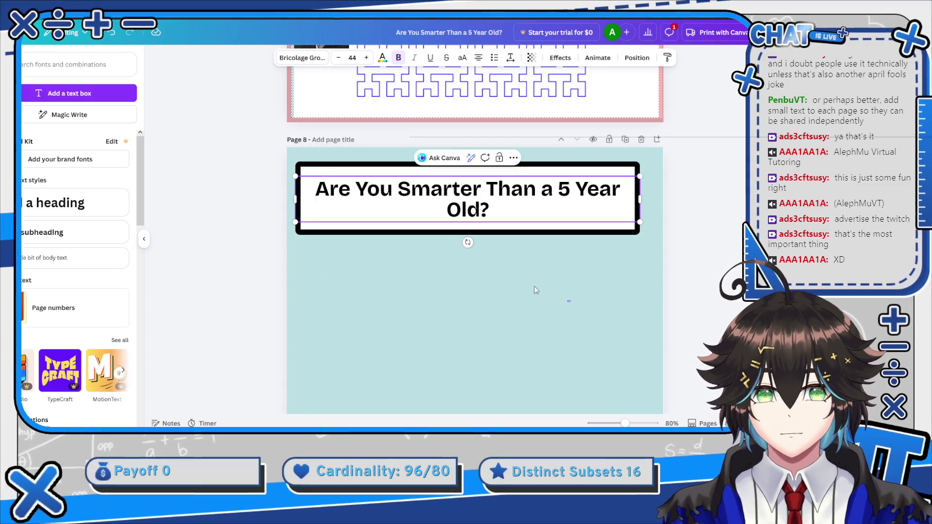
pyautogui.click(514, 296)
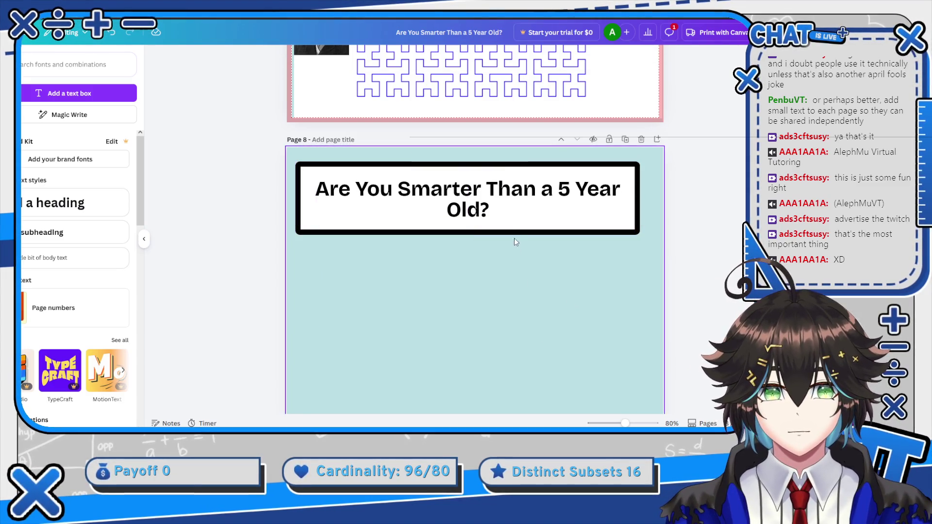
# Duplicate the black-bordered title frame below the title and resize it to about 4.4 x 4.6.
pyautogui.click(384, 228)
pyautogui.hotkey('ctrl', 'd')
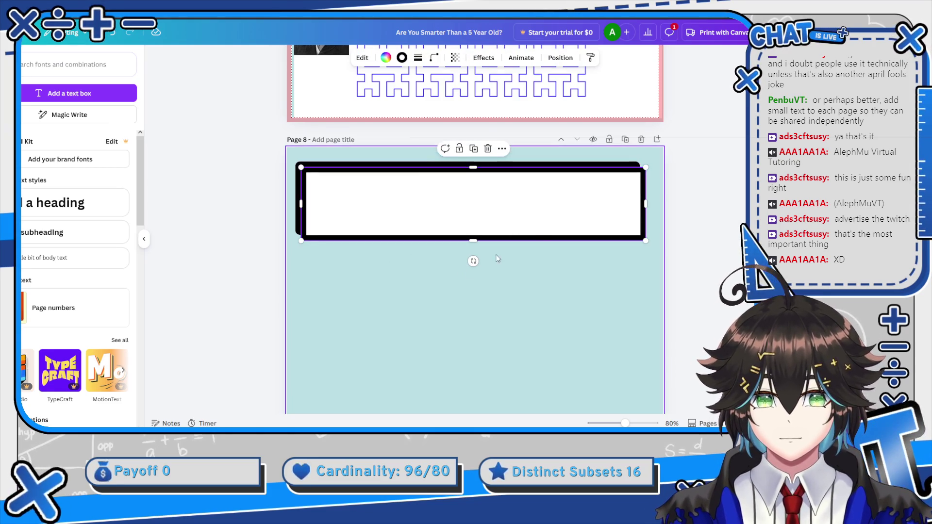
pyautogui.moveTo(531, 219)
pyautogui.mouseDown()
pyautogui.moveTo(531, 334)
pyautogui.moveTo(520, 293)
pyautogui.mouseUp()
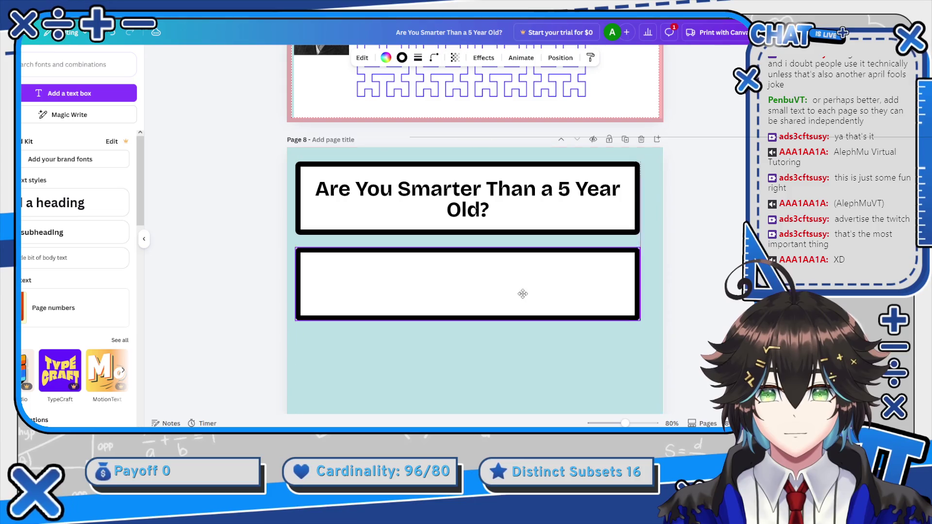
pyautogui.moveTo(638, 280); pyautogui.dragTo(414, 262)
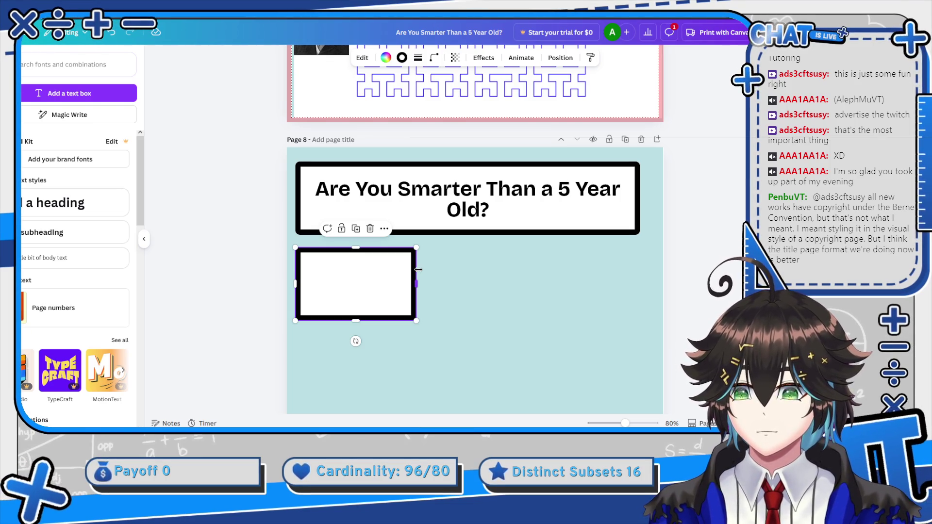
pyautogui.moveTo(416, 320); pyautogui.dragTo(424, 404)
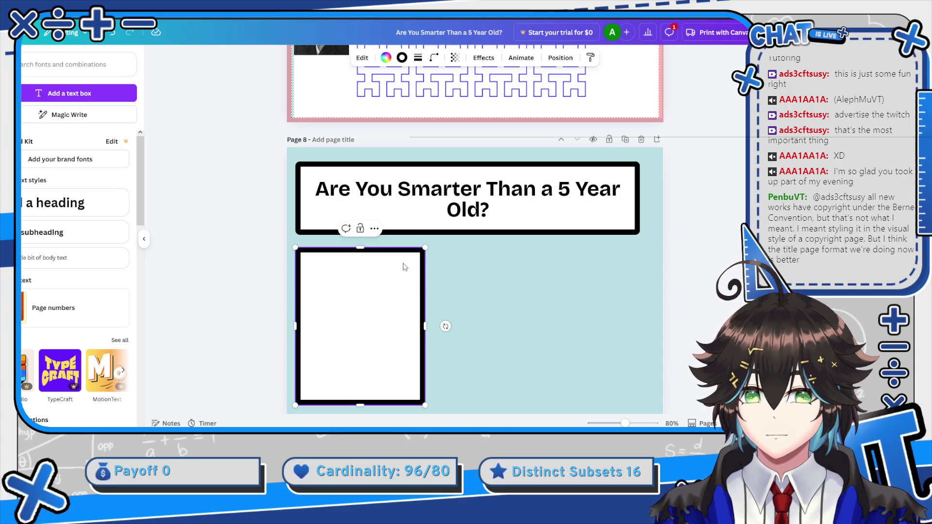
pyautogui.moveTo(425, 324); pyautogui.dragTo(444, 324)
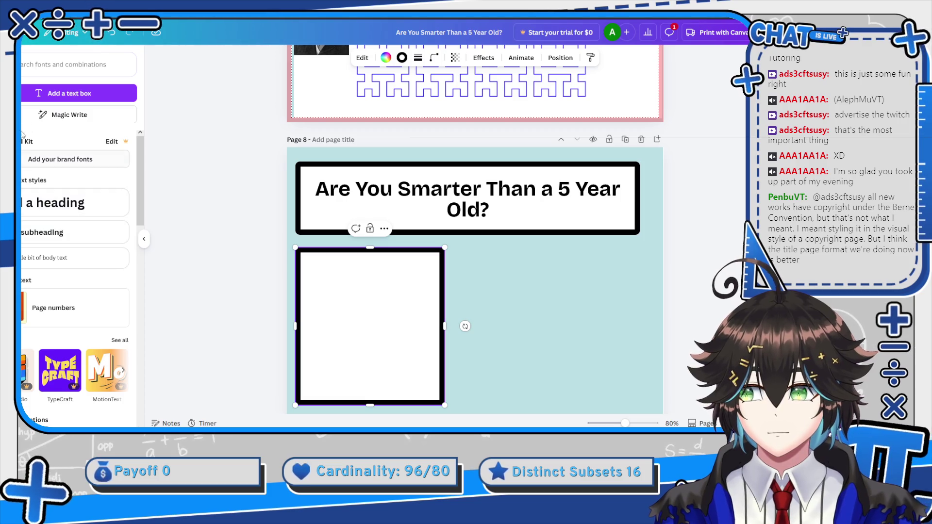
pyautogui.click(10, 199)
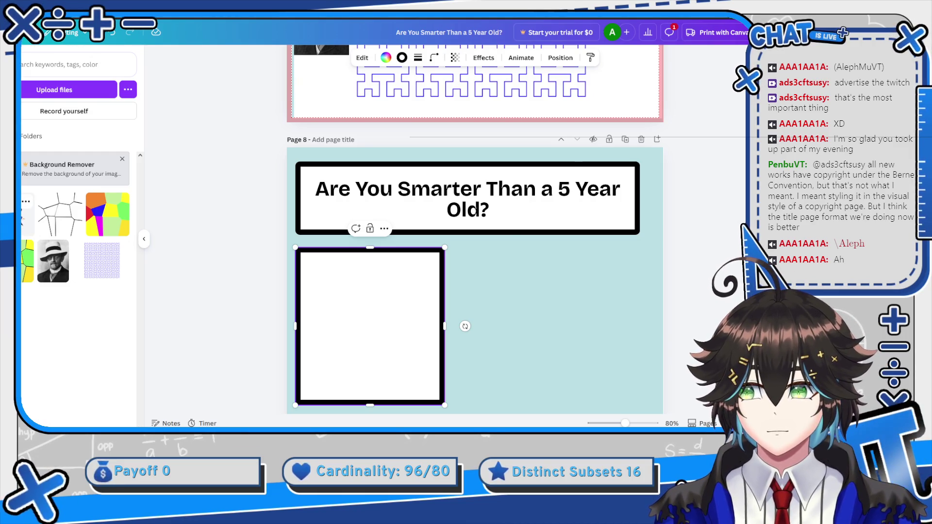
# Add the uploaded chibi character image and size it at the lower right beside the white box.
pyautogui.click(26, 214)
pyautogui.moveTo(584, 183); pyautogui.dragTo(524, 244)
pyautogui.moveTo(493, 309); pyautogui.dragTo(612, 312)
pyautogui.moveTo(643, 247); pyautogui.dragTo(656, 235)
pyautogui.moveTo(625, 286)
pyautogui.mouseDown()
pyautogui.moveTo(618, 305)
pyautogui.moveTo(647, 294)
pyautogui.mouseUp()
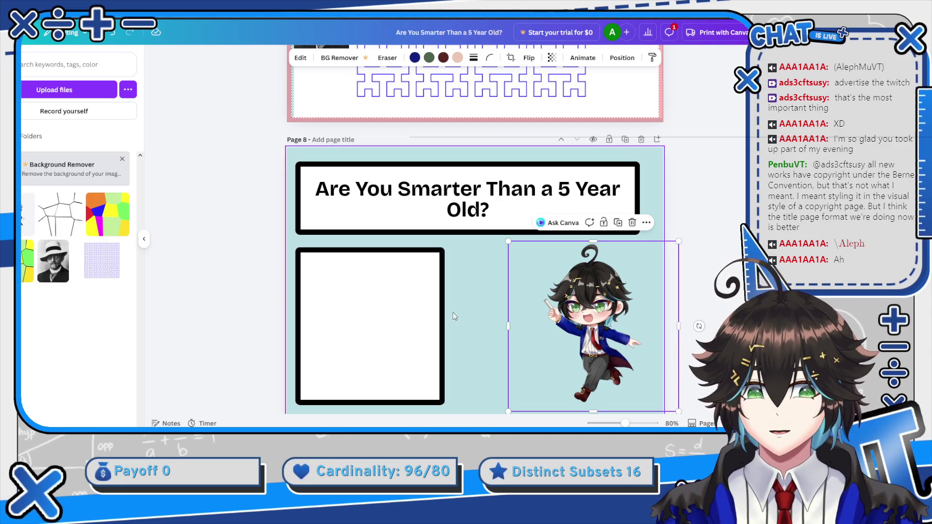
pyautogui.click(433, 316)
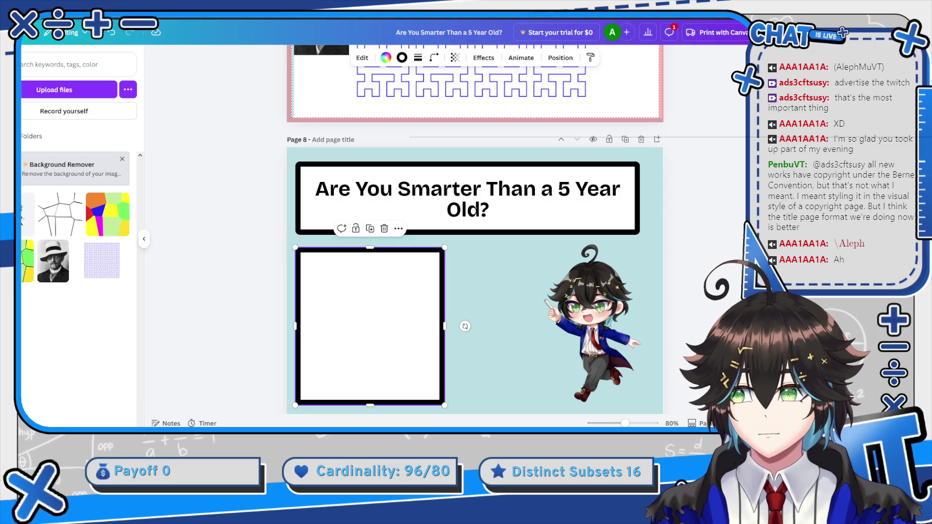
pyautogui.click(410, 193)
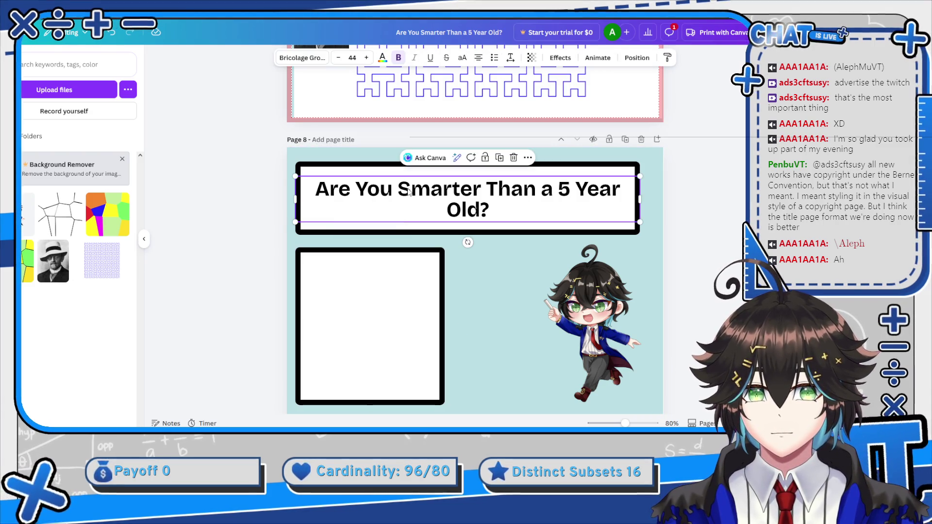
# Duplicate the title text and shrink the copy into the top of the white box.
pyautogui.hotkey('ctrl', 'd')
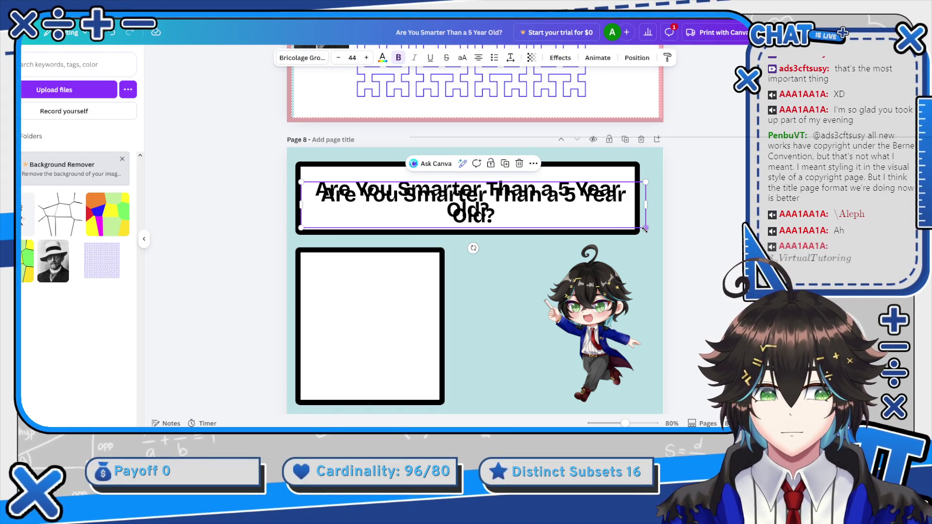
pyautogui.moveTo(543, 247)
pyautogui.mouseDown()
pyautogui.moveTo(502, 256)
pyautogui.moveTo(489, 248)
pyautogui.mouseUp()
pyautogui.click(643, 226)
pyautogui.moveTo(644, 229)
pyautogui.mouseDown()
pyautogui.moveTo(490, 240)
pyautogui.moveTo(439, 275)
pyautogui.moveTo(430, 313)
pyautogui.moveTo(374, 200)
pyautogui.moveTo(368, 292)
pyautogui.moveTo(373, 270)
pyautogui.mouseUp()
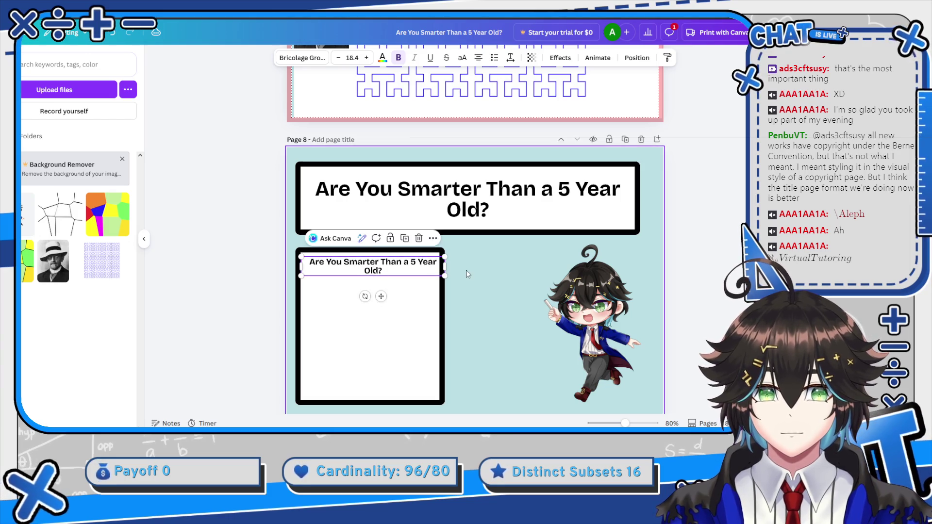
pyautogui.moveTo(445, 267); pyautogui.dragTo(441, 268)
# Retype the copy as the creator's name plus 'has compiled some really ch', then widen the white box slightly.
pyautogui.doubleClick(408, 268)
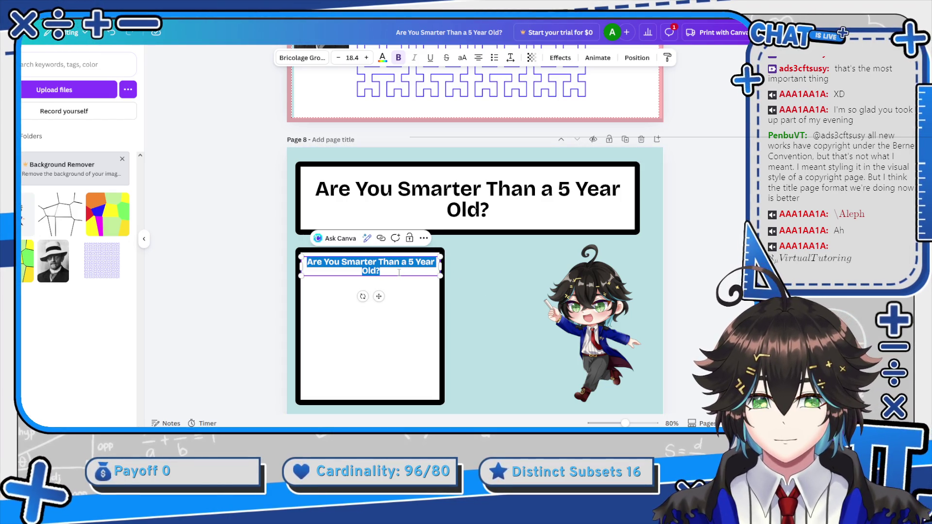
pyautogui.write('A')
pyautogui.write('h Mu has')
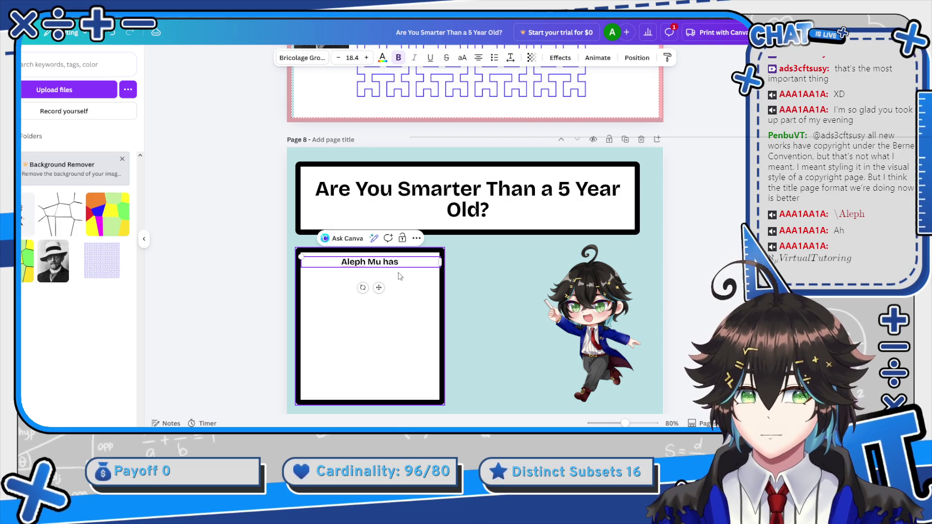
pyautogui.write('iled so')
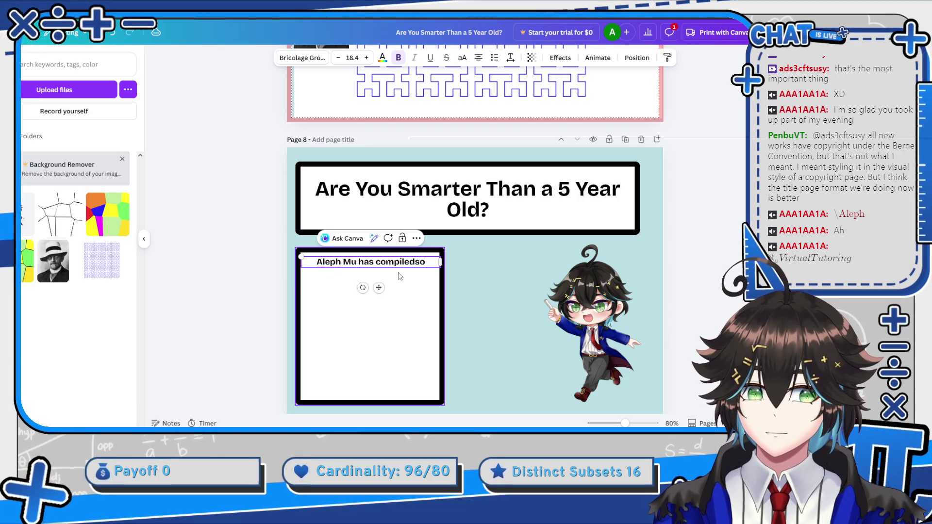
pyautogui.write('me really')
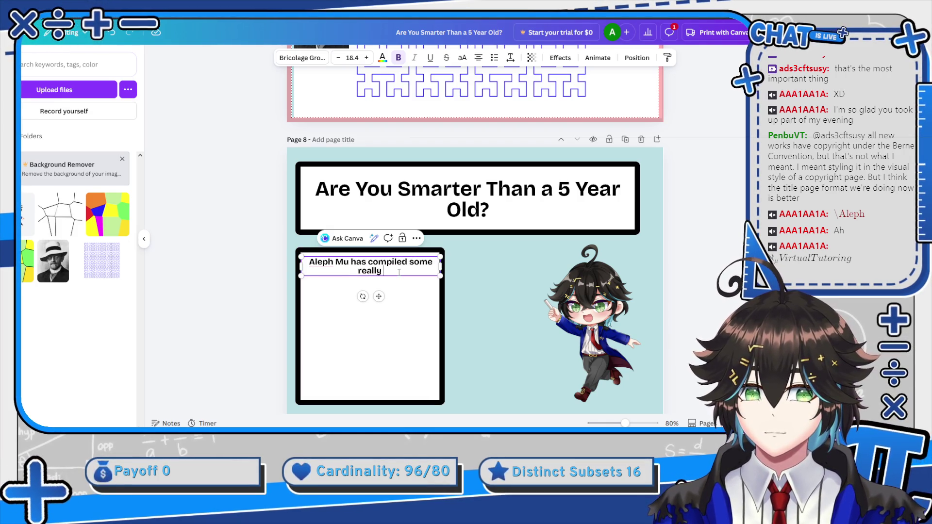
pyautogui.write('fun')
pyautogui.press('BackSpace')
pyautogui.press('BackSpace')
pyautogui.press('BackSpace')
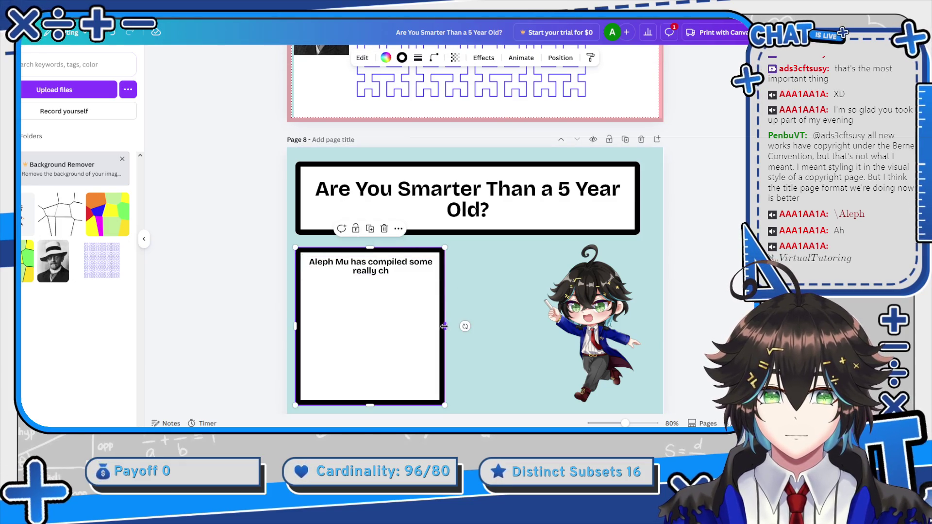
pyautogui.click(443, 324)
pyautogui.moveTo(443, 325)
pyautogui.mouseDown()
pyautogui.moveTo(462, 325)
pyautogui.moveTo(443, 325)
pyautogui.mouseUp()
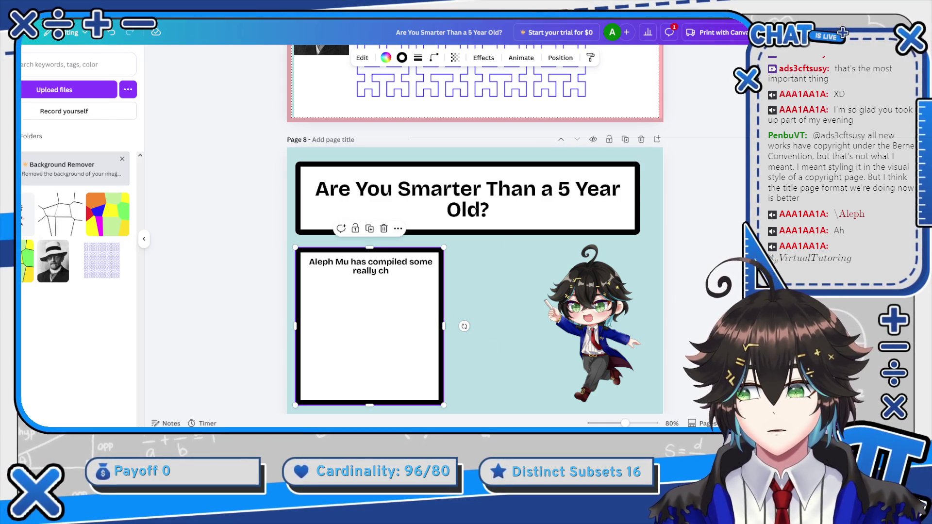
# Search elements for 'math', add the chalkboard image, and stretch it to cover page 8.
pyautogui.click(44, 71)
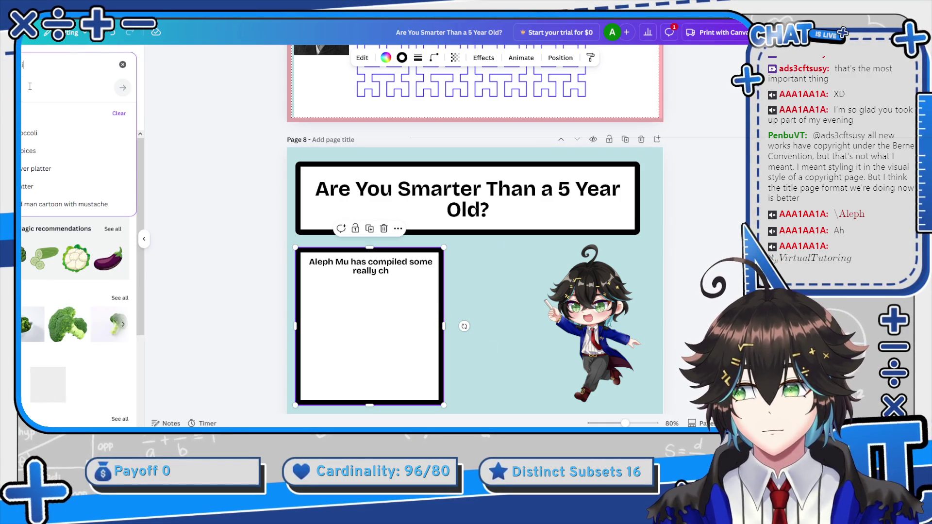
pyautogui.write('math')
pyautogui.press('Return')
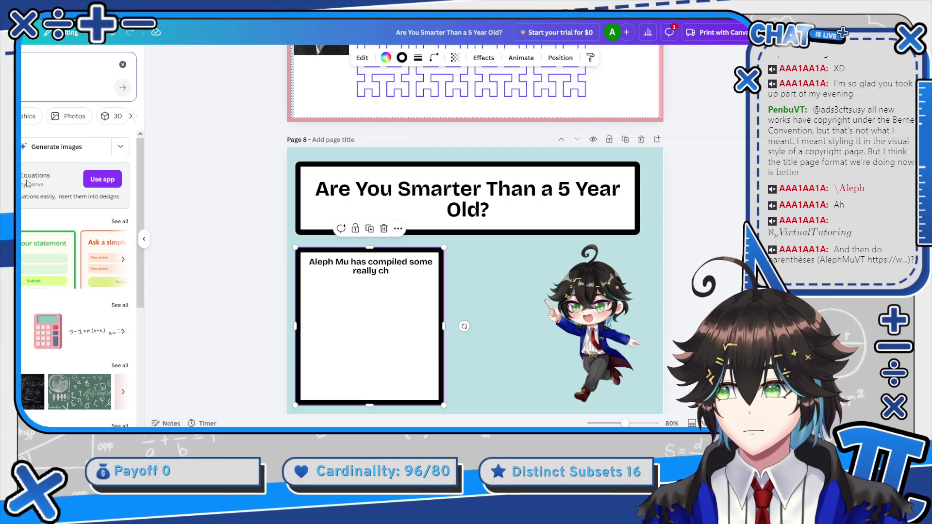
pyautogui.scroll(-2, 40, 253)
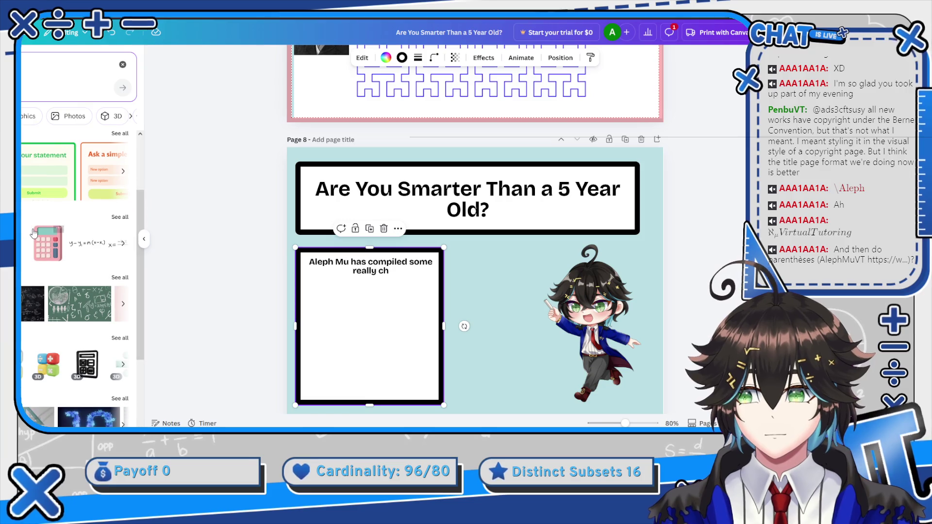
pyautogui.click(75, 307)
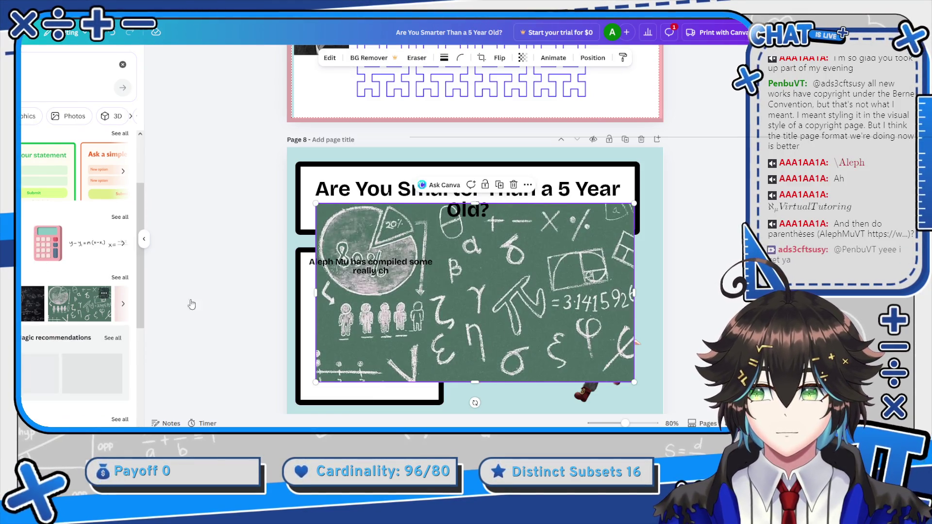
pyautogui.moveTo(638, 204); pyautogui.dragTo(703, 145)
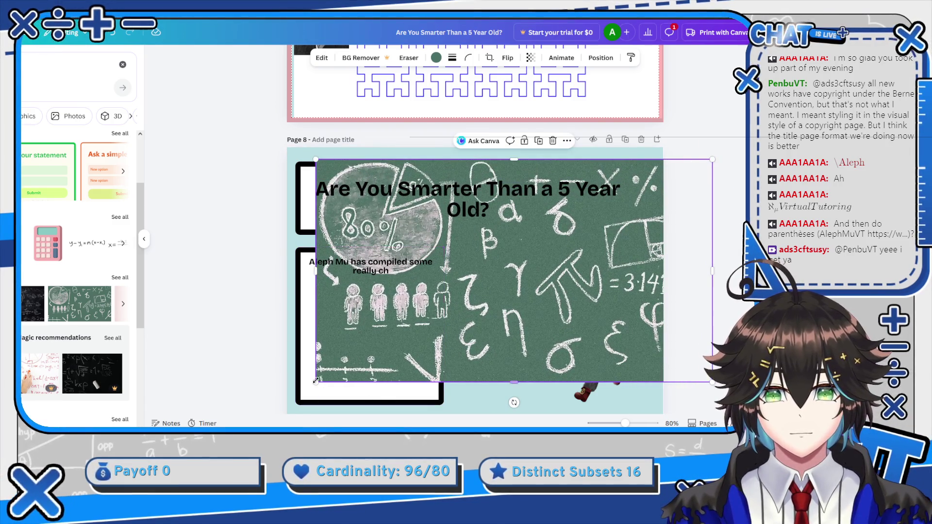
pyautogui.moveTo(315, 382)
pyautogui.mouseDown()
pyautogui.moveTo(296, 413)
pyautogui.moveTo(240, 425)
pyautogui.mouseUp()
pyautogui.rightClick(530, 356)
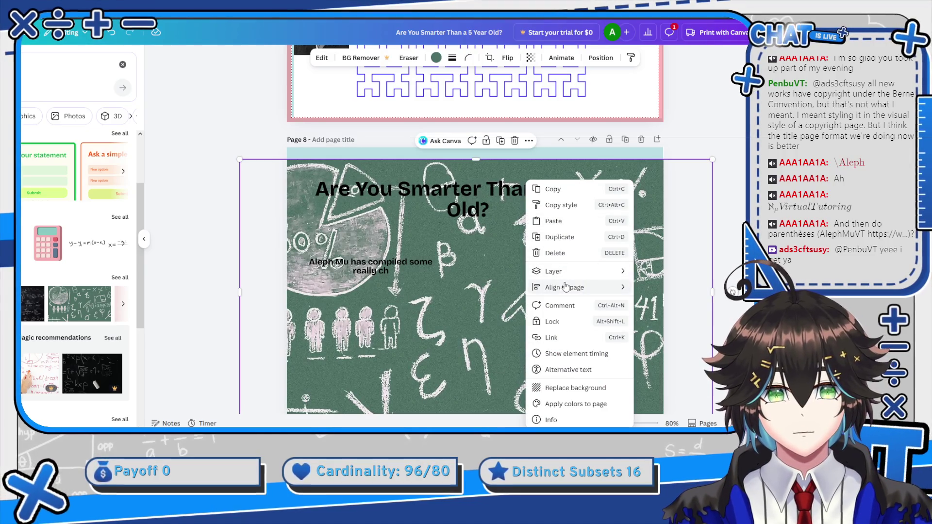
# Send the chalkboard photo to the back and enlarge the chibi character illustration.
pyautogui.moveTo(567, 279)
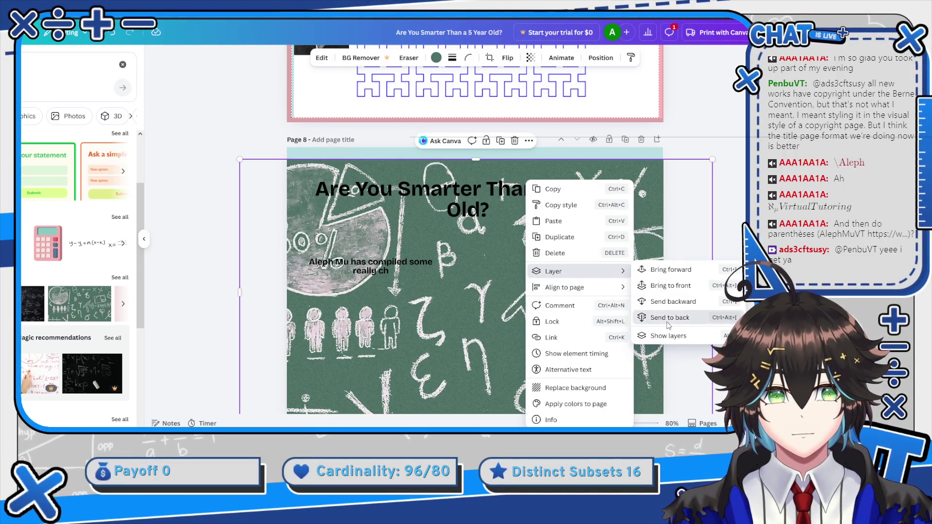
pyautogui.click(669, 319)
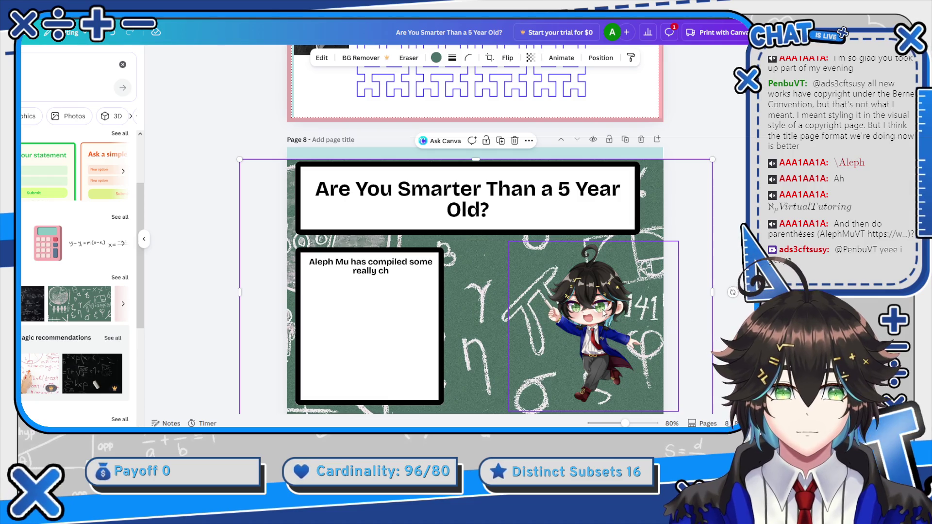
pyautogui.click(604, 314)
pyautogui.moveTo(687, 240); pyautogui.dragTo(707, 214)
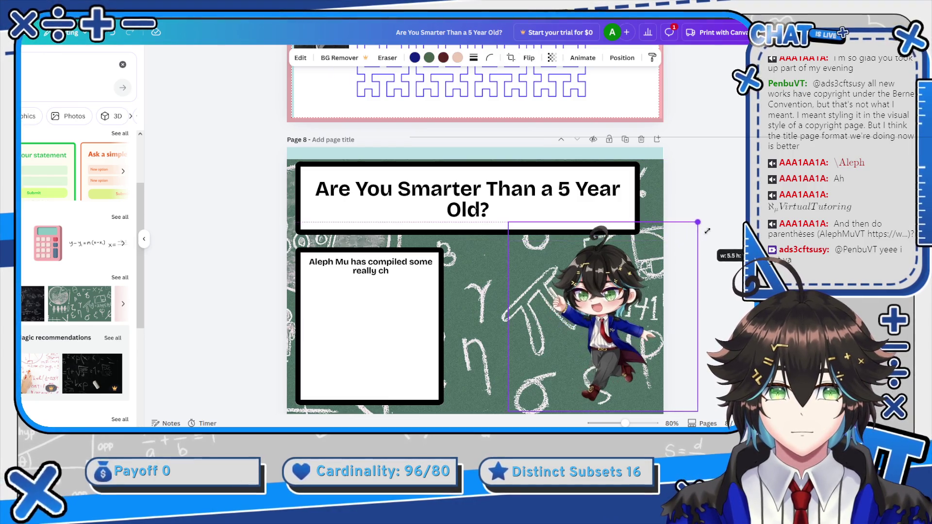
pyautogui.moveTo(631, 298)
pyautogui.mouseDown()
pyautogui.moveTo(602, 312)
pyautogui.moveTo(597, 303)
pyautogui.mouseUp()
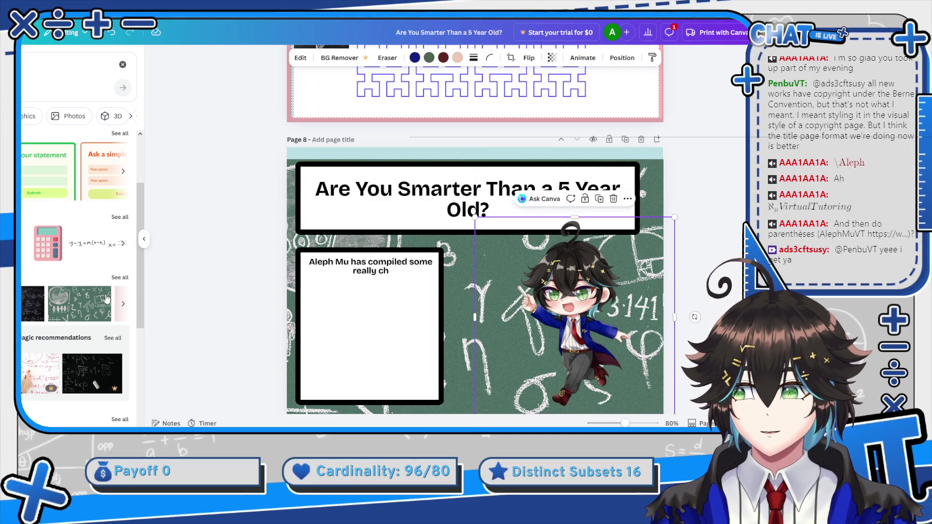
pyautogui.click(394, 272)
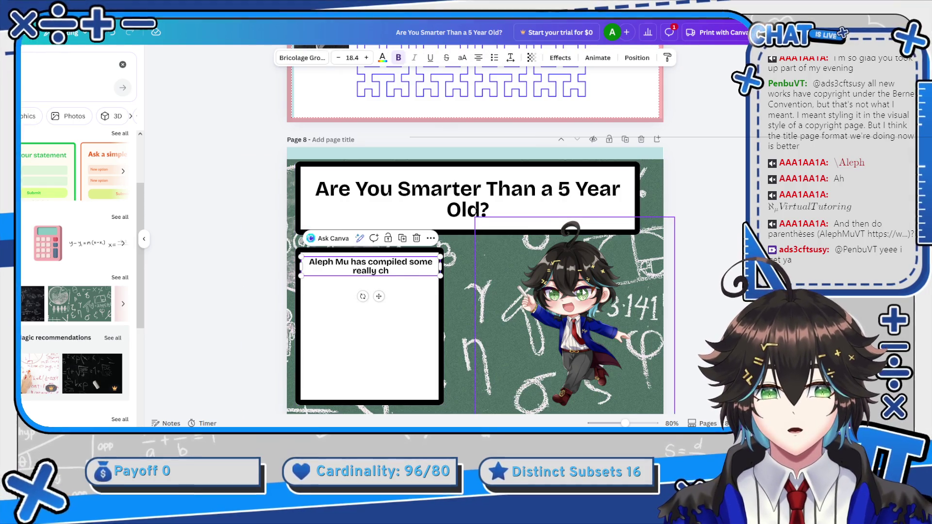
# Resize the chalkboard background photo by its corner handle.
pyautogui.click(659, 244)
pyautogui.scroll(-3, 658, 240)
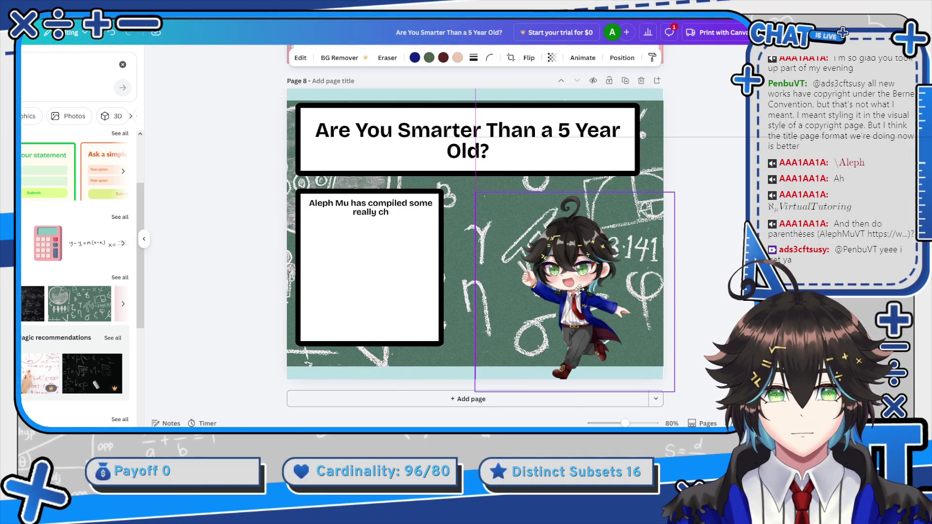
pyautogui.click(648, 177)
pyautogui.moveTo(711, 99)
pyautogui.mouseDown()
pyautogui.moveTo(682, 118)
pyautogui.moveTo(737, 88)
pyautogui.moveTo(677, 122)
pyautogui.moveTo(715, 89)
pyautogui.mouseUp()
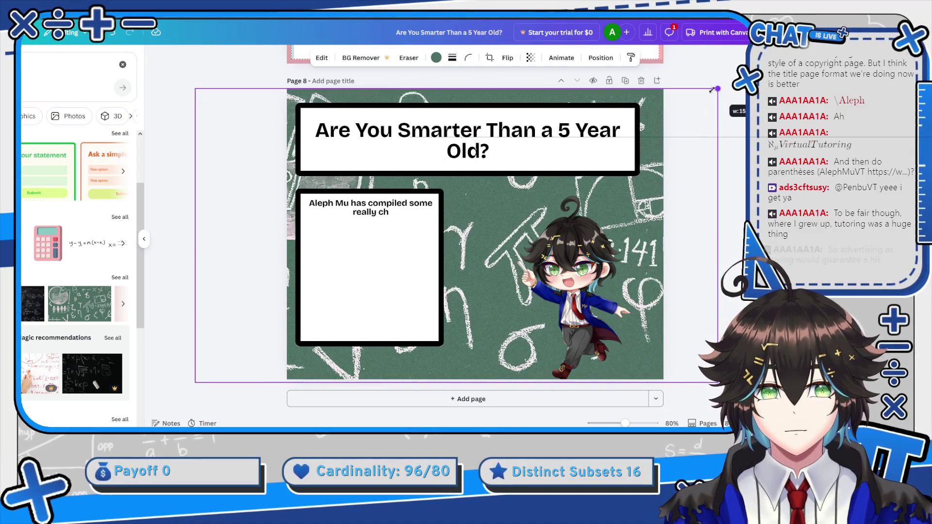
# Enlarge the chibi character, tilt it slightly, and move it up-left.
pyautogui.click(574, 271)
pyautogui.moveTo(676, 192); pyautogui.dragTo(719, 164)
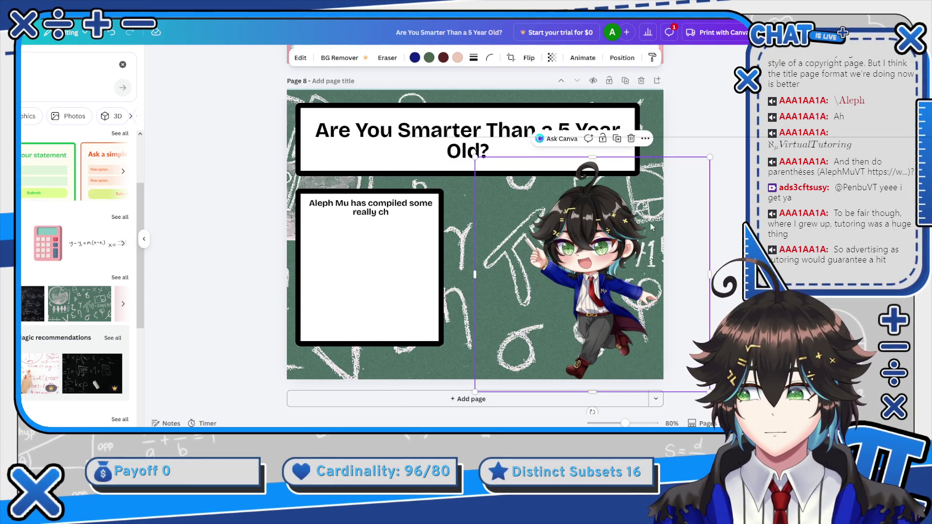
pyautogui.scroll(-1, 661, 214)
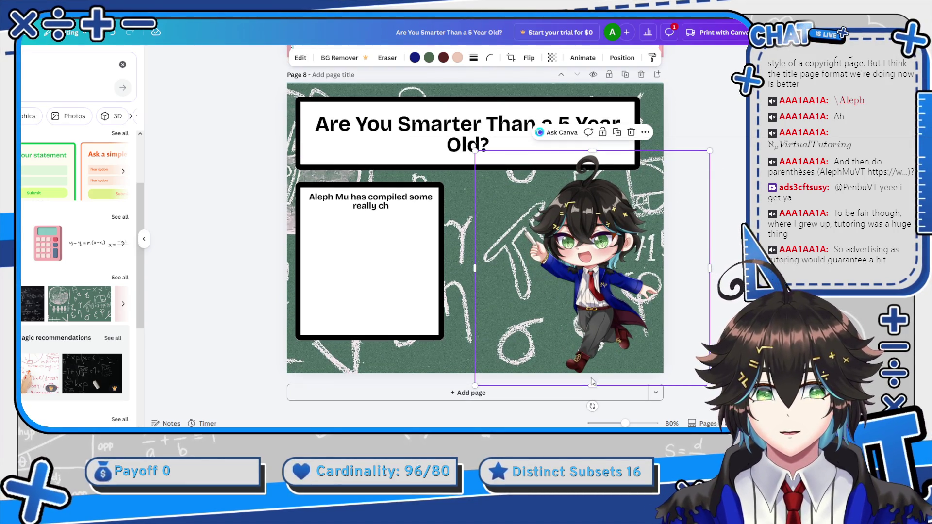
pyautogui.moveTo(592, 406); pyautogui.dragTo(615, 405)
pyautogui.moveTo(618, 286)
pyautogui.mouseDown()
pyautogui.moveTo(597, 273)
pyautogui.moveTo(617, 280)
pyautogui.mouseUp()
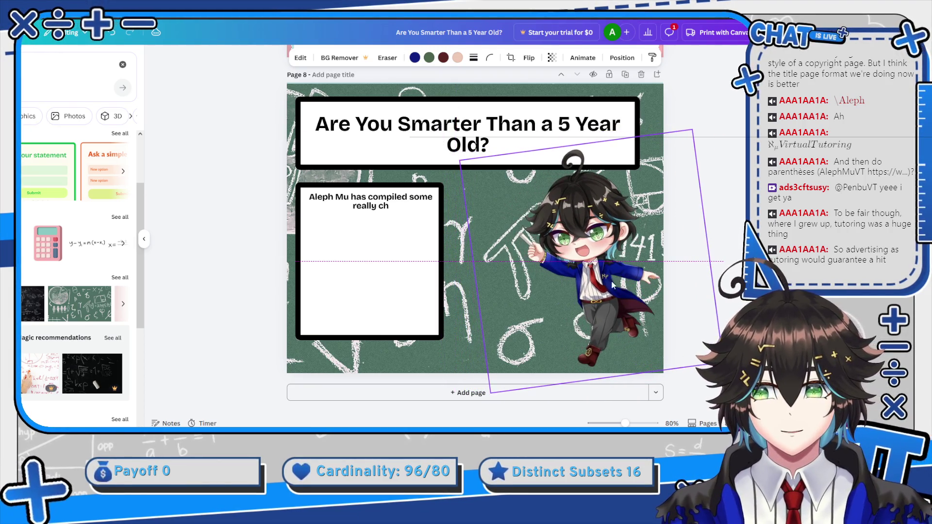
pyautogui.click(9, 131)
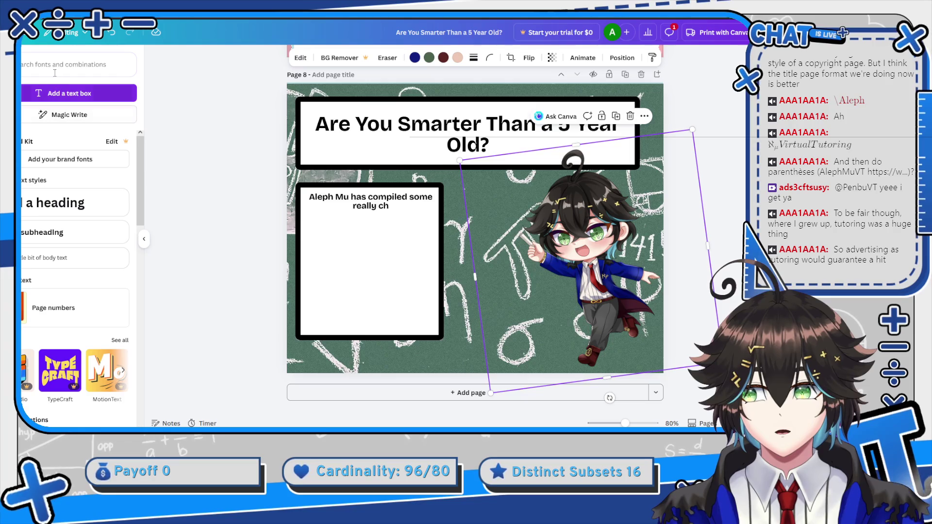
# Set the intro blurb's font size to 34.4.
pyautogui.click(411, 212)
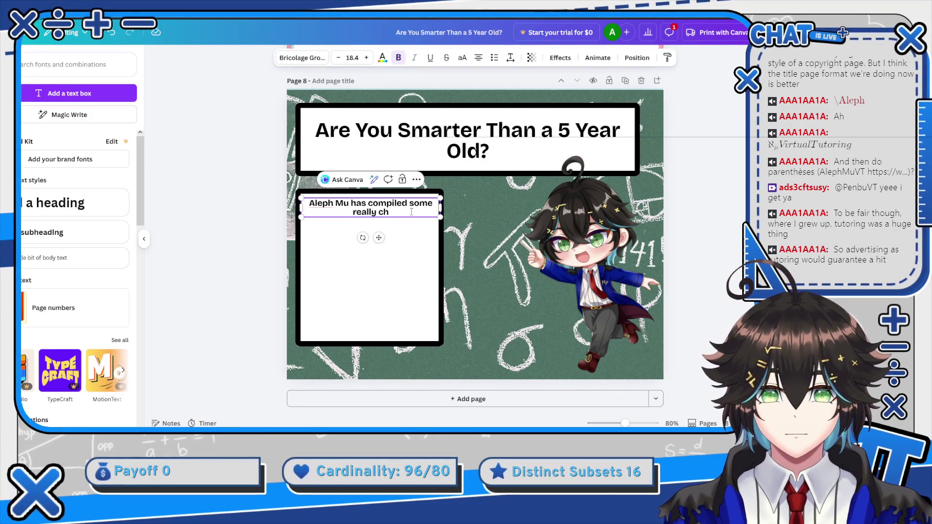
pyautogui.doubleClick(403, 215)
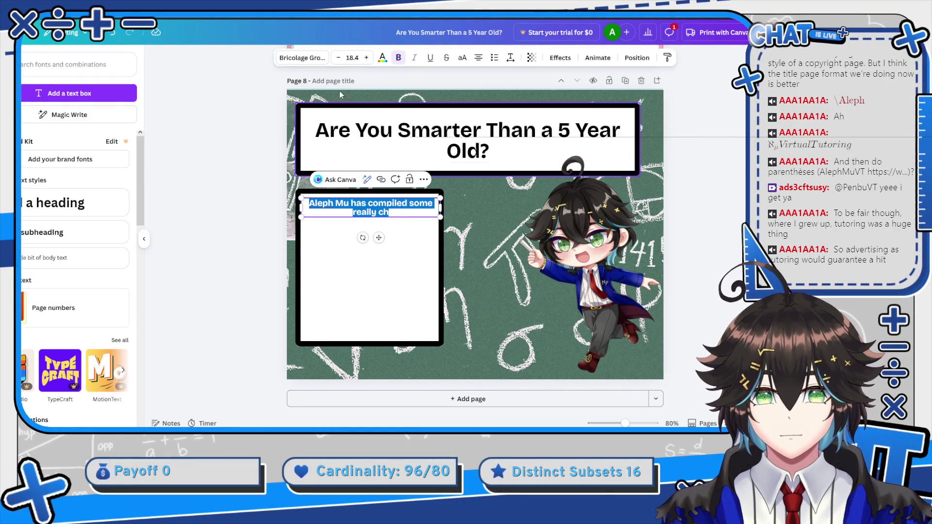
pyautogui.click(366, 58)
pyautogui.click(366, 58)
pyautogui.click(366, 59)
pyautogui.click(366, 58)
pyautogui.click(367, 59)
pyautogui.click(366, 58)
pyautogui.click(367, 58)
pyautogui.click(367, 58)
pyautogui.click(366, 58)
pyautogui.click(367, 59)
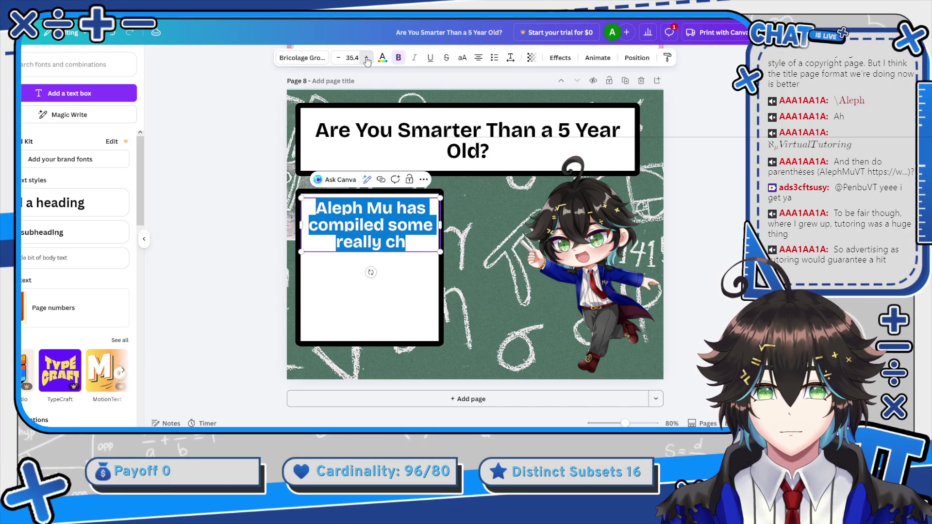
pyautogui.click(366, 59)
pyautogui.click(367, 58)
pyautogui.click(367, 58)
pyautogui.click(367, 59)
pyautogui.click(367, 58)
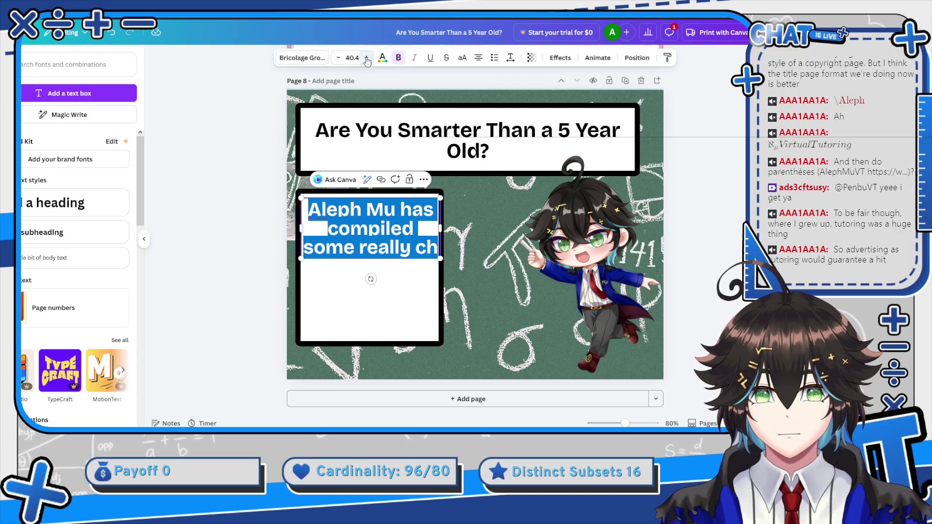
pyautogui.click(336, 58)
pyautogui.click(336, 58)
pyautogui.click(337, 58)
pyautogui.click(336, 58)
pyautogui.click(336, 58)
pyautogui.click(336, 59)
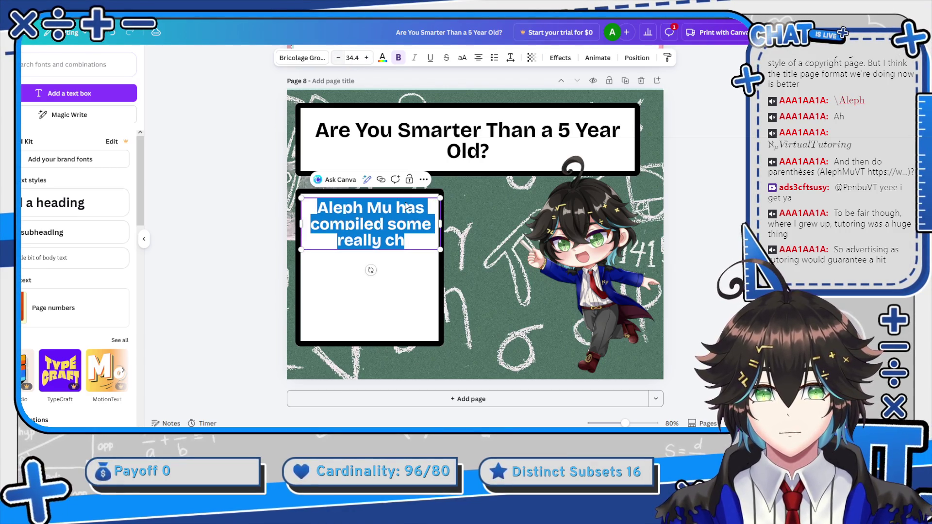
# Replace the blurb's ending with 'Math Problems even a 5 year old can solve. Can YOU solve them too?'.
pyautogui.click(411, 248)
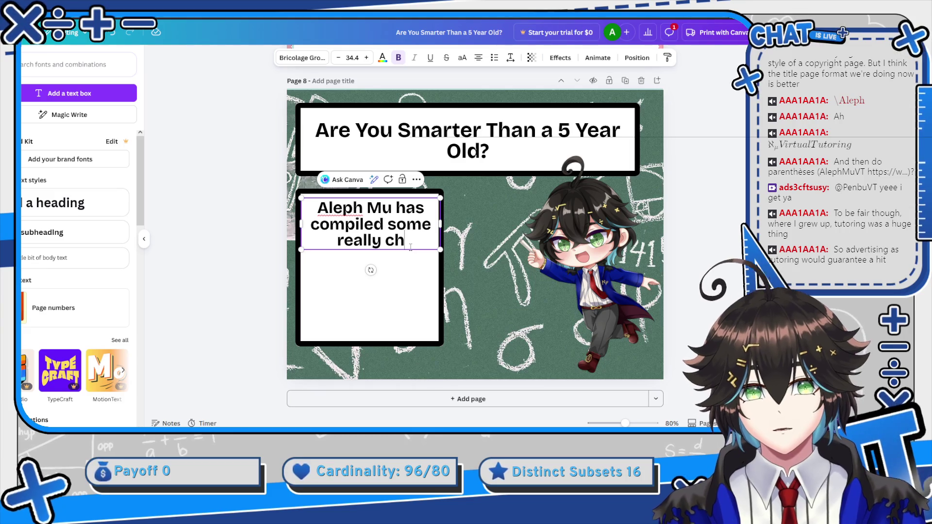
pyautogui.press('BackSpace')
pyautogui.press('BackSpace')
pyautogui.press('BackSpace')
pyautogui.write('Ma')
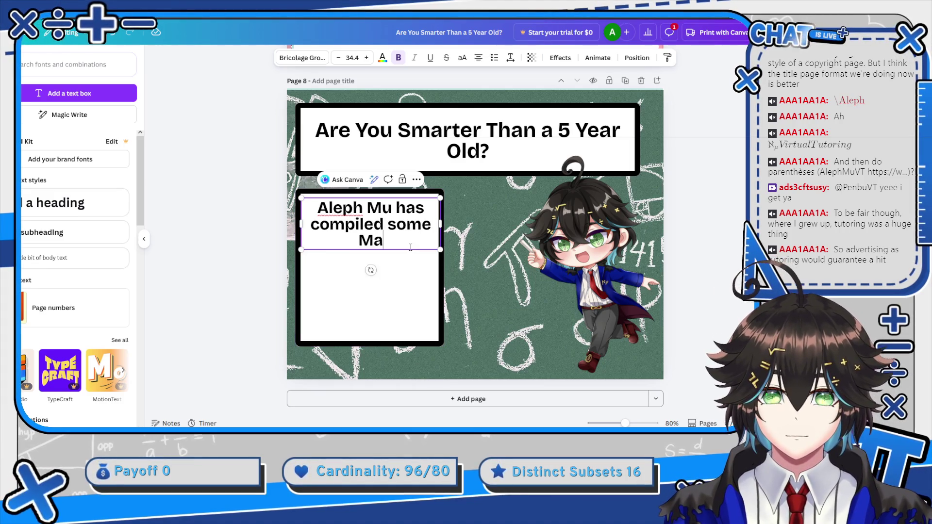
pyautogui.write('th Probelms')
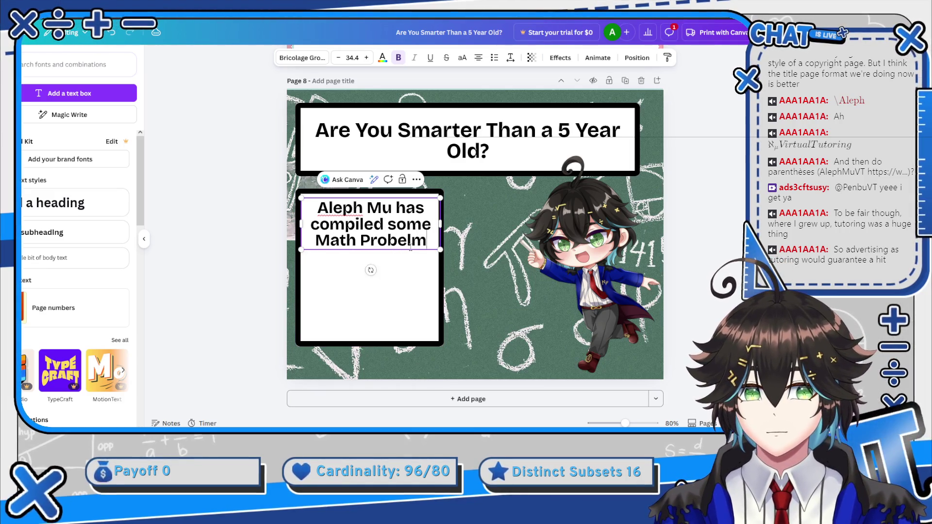
pyautogui.press('BackSpace')
pyautogui.press('BackSpace')
pyautogui.press('BackSpace')
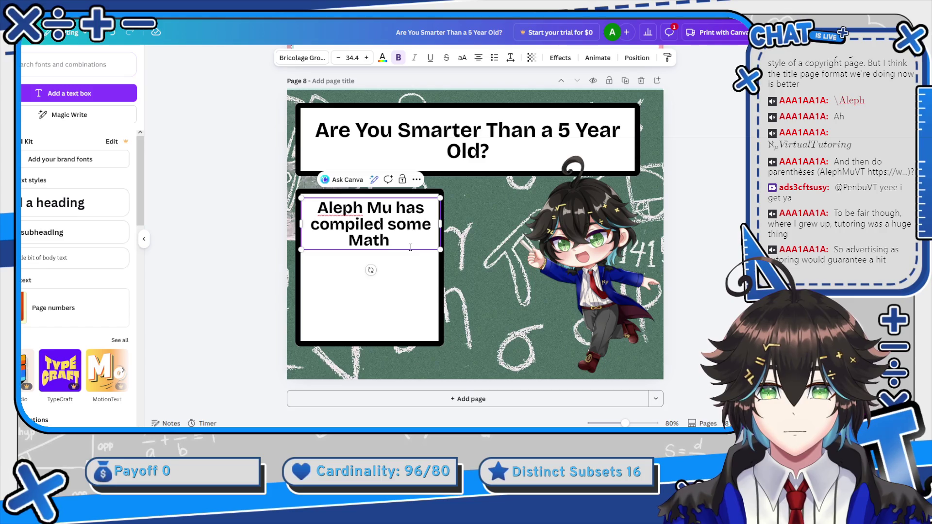
pyautogui.write('PRobl')
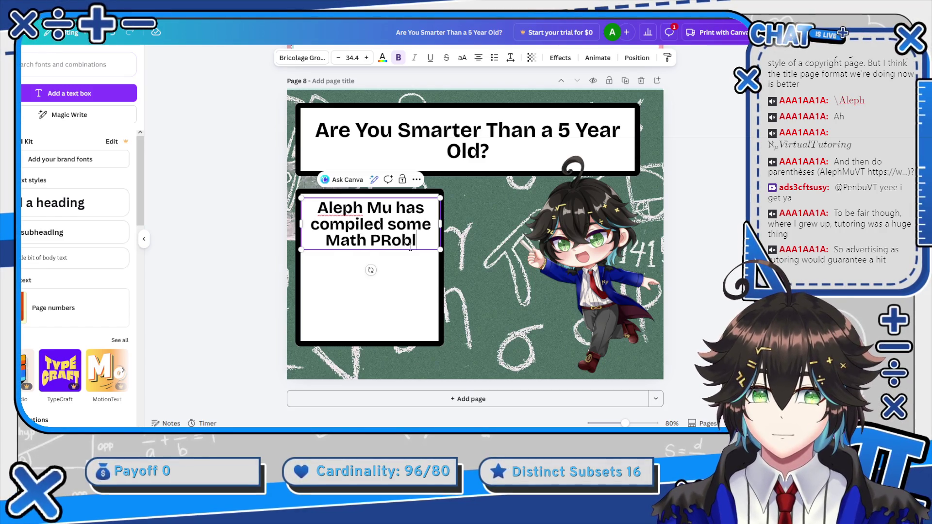
pyautogui.press('BackSpace')
pyautogui.press('BackSpace')
pyautogui.press('BackSpace')
pyautogui.write('roblems')
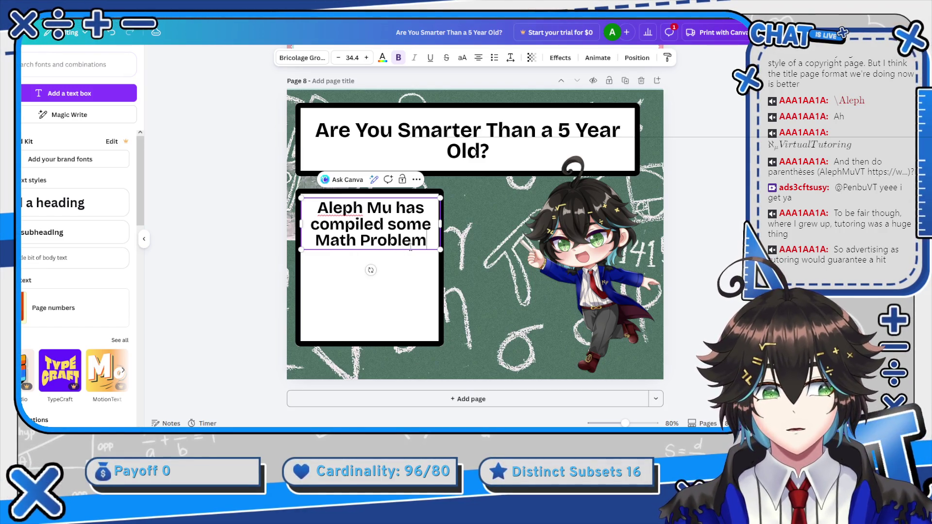
pyautogui.write(' a')
pyautogui.press('BackSpace')
pyautogui.write('even a ')
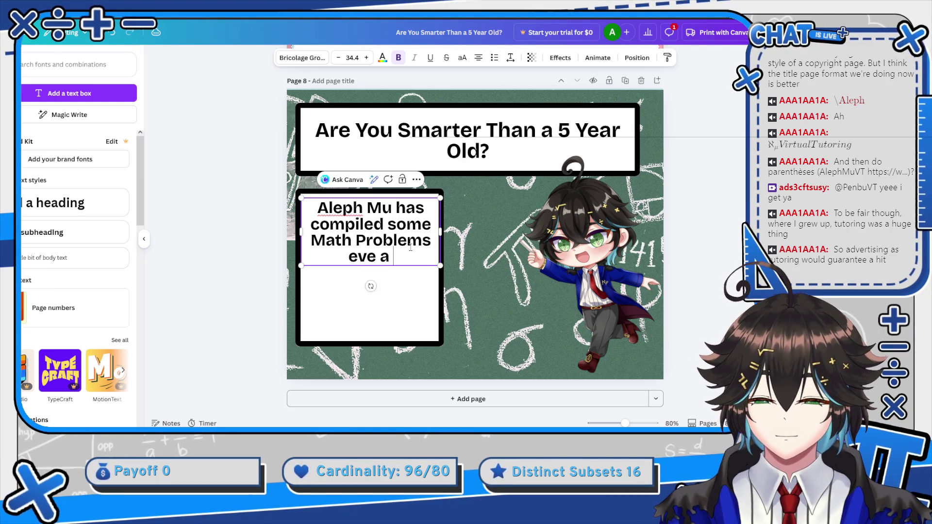
pyautogui.write('5 year ol')
pyautogui.write('ds')
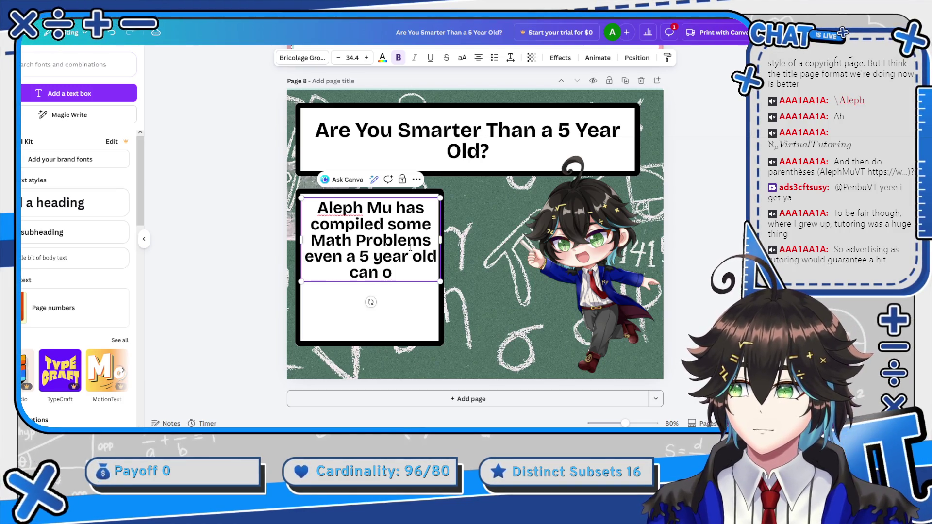
pyautogui.press('BackSpace')
pyautogui.write('solve')
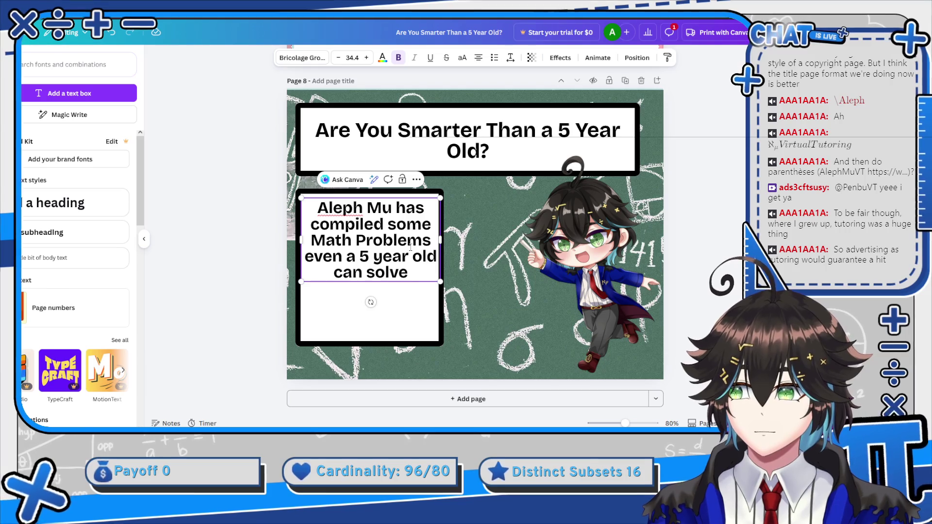
pyautogui.write('. Can YOU')
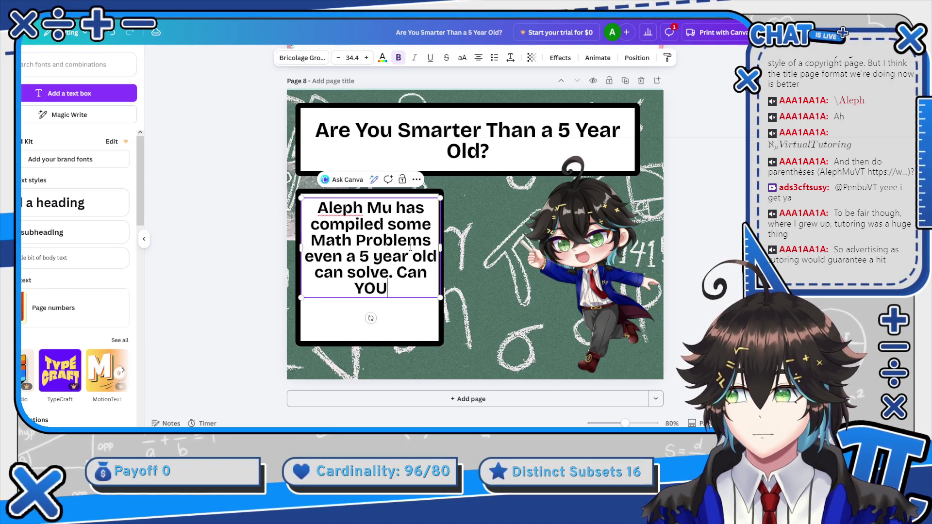
pyautogui.write(' solve them')
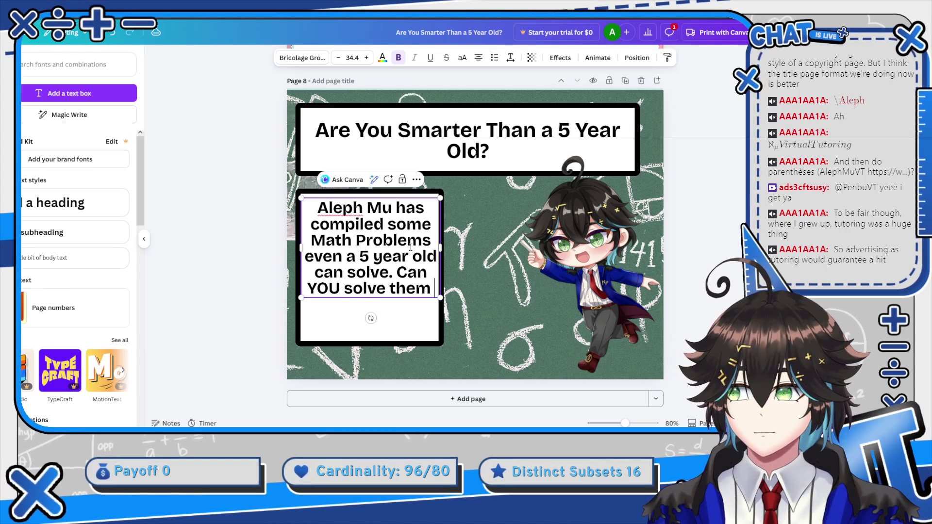
pyautogui.write(' too?')
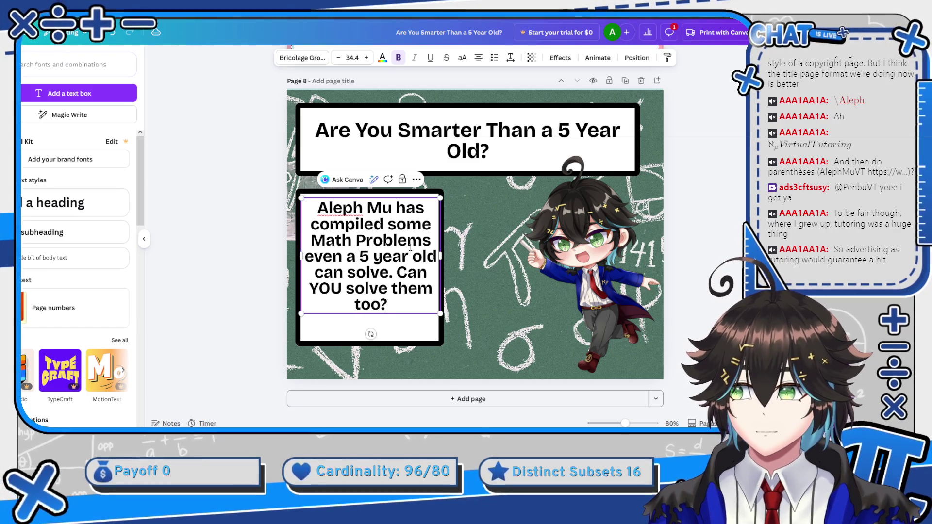
# Shrink the intro text's font size to 27.4.
pyautogui.click(339, 57)
pyautogui.click(339, 58)
pyautogui.click(340, 58)
pyautogui.click(339, 58)
pyautogui.click(340, 58)
pyautogui.click(340, 59)
pyautogui.click(340, 58)
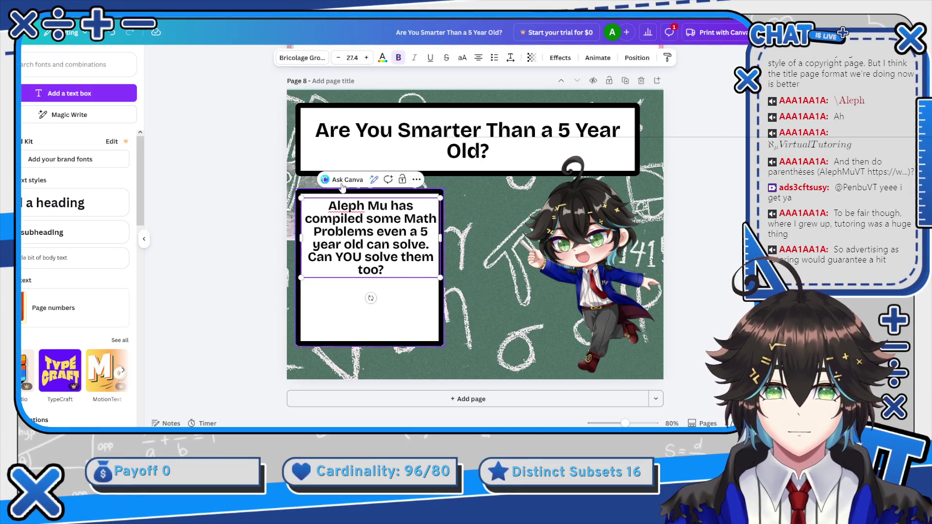
pyautogui.click(339, 59)
pyautogui.click(338, 59)
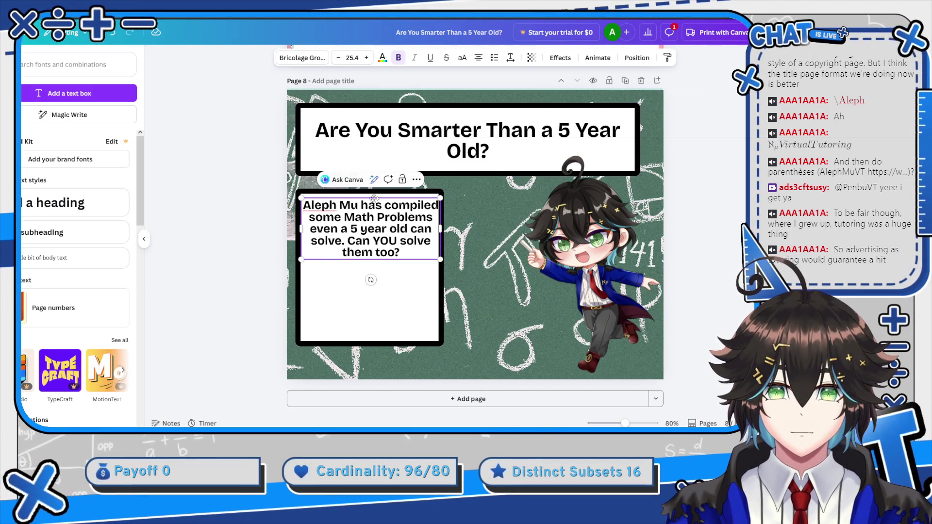
pyautogui.click(392, 234)
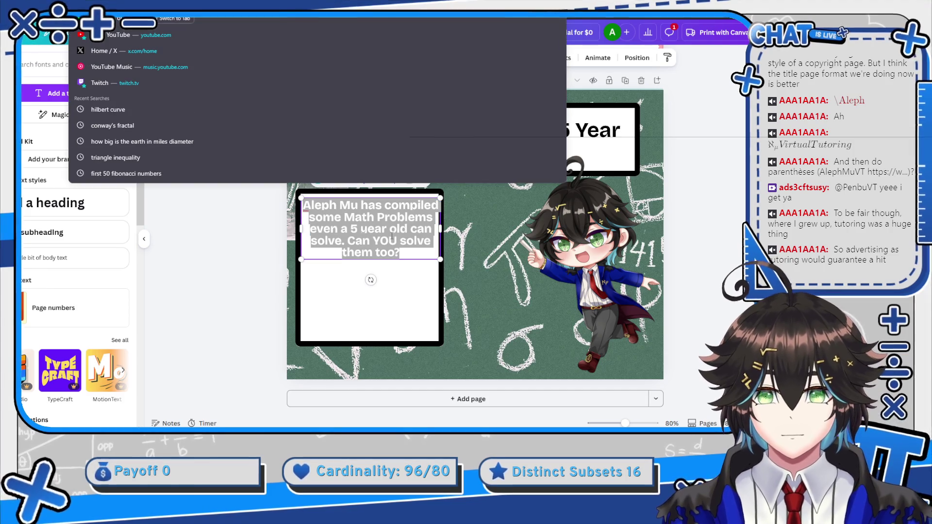
# Put 'Can YOU' on its own line and set all the text to size 23.4.
pyautogui.click(396, 240)
pyautogui.write('y')
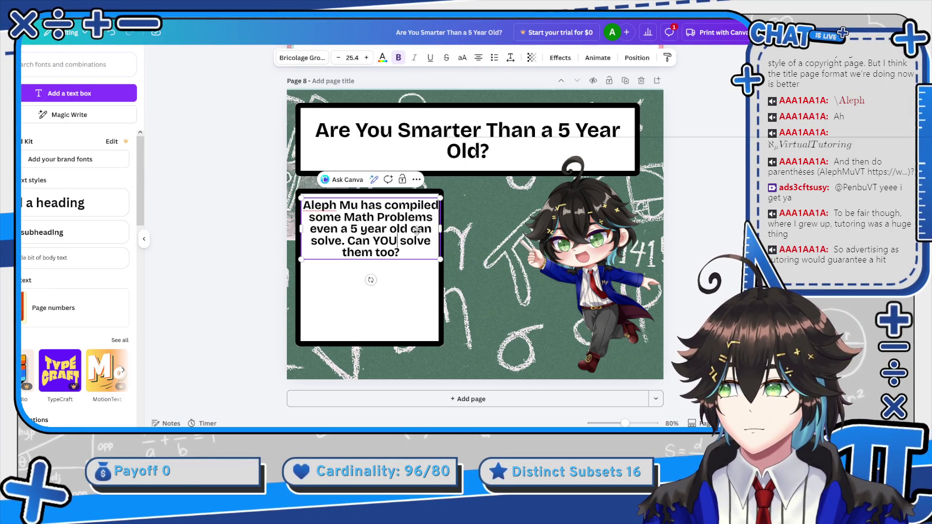
pyautogui.click(350, 243)
pyautogui.press('Return')
pyautogui.press('Return')
pyautogui.press('Return')
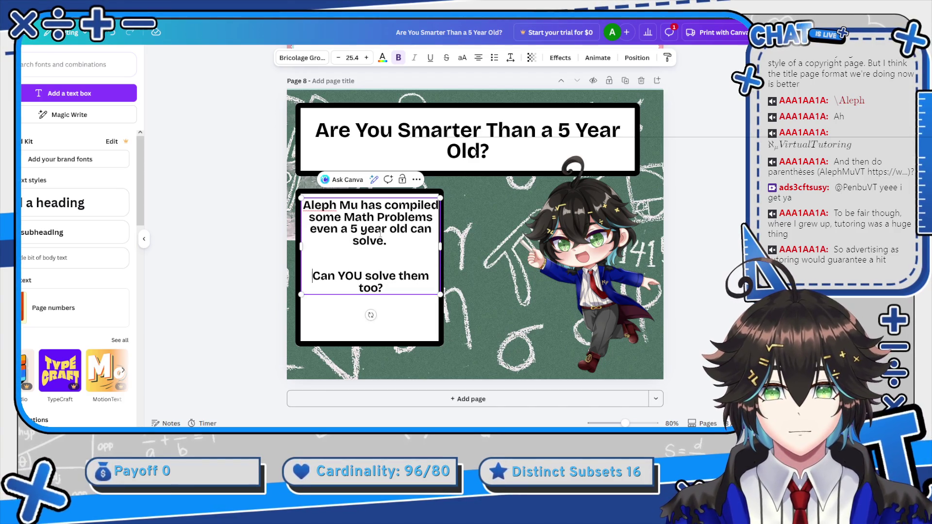
pyautogui.hotkey('ctrl', 'a')
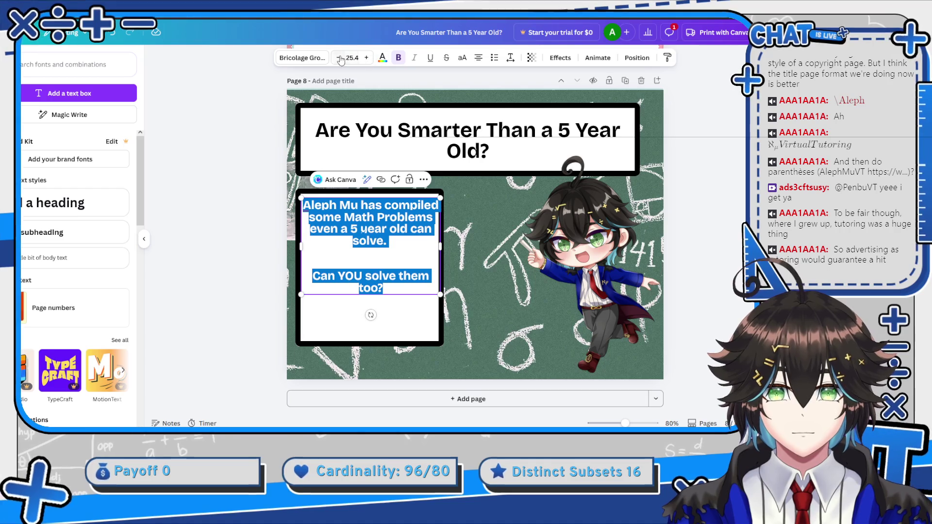
pyautogui.click(338, 58)
pyautogui.click(338, 57)
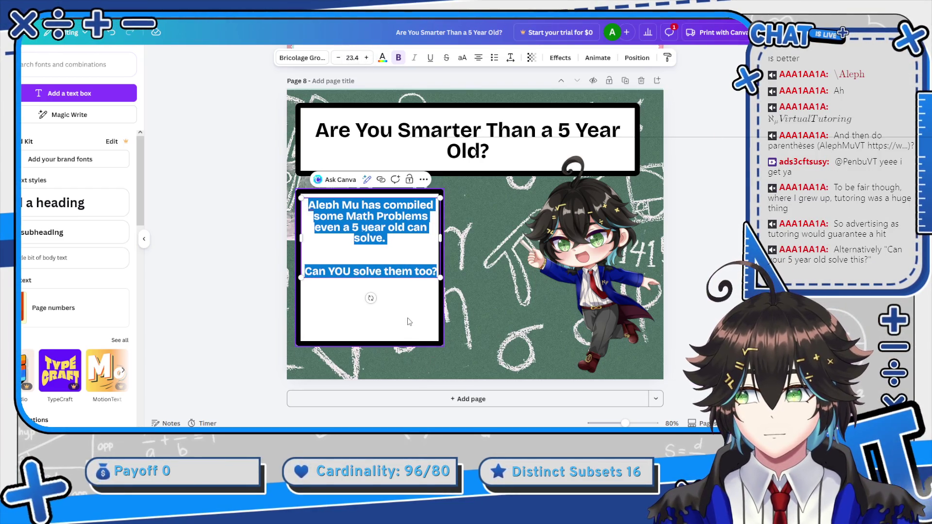
# Change the question to 'Can YOUR 5-year-old solve them too?' and hyphenate '5-year-old' in the first sentence.
pyautogui.click(351, 270)
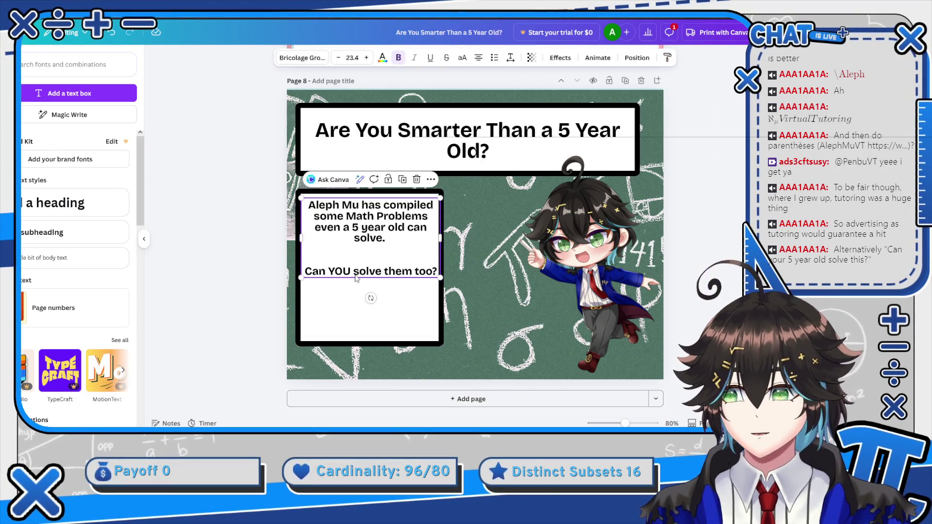
pyautogui.doubleClick(351, 271)
pyautogui.click(351, 271)
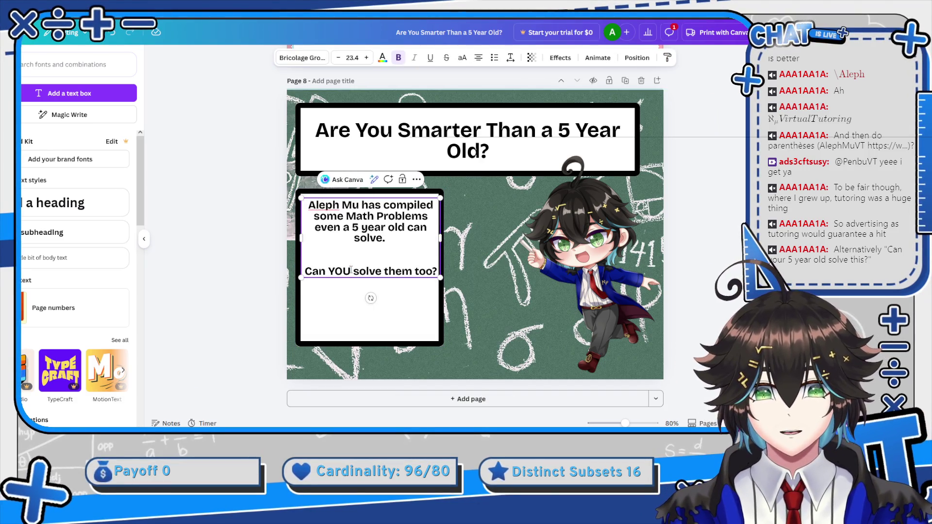
pyautogui.write('YOUR 5 year')
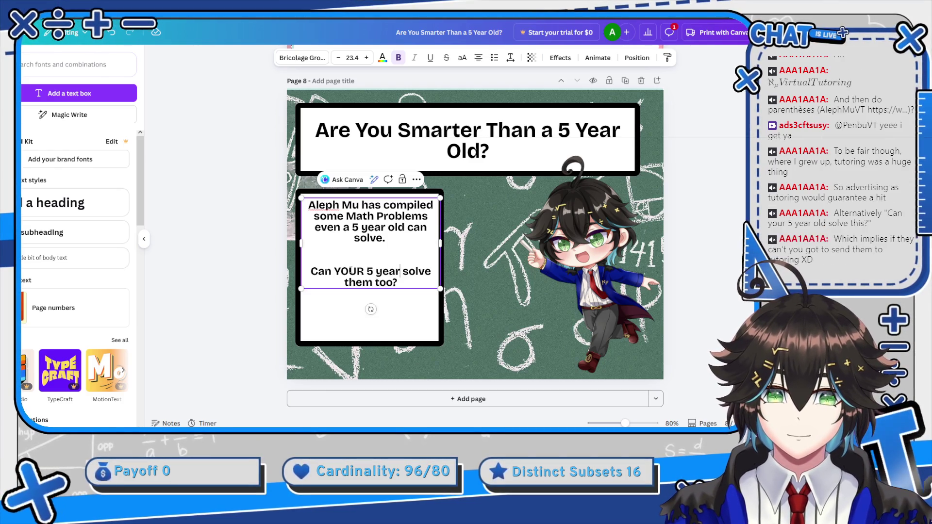
pyautogui.write(' old')
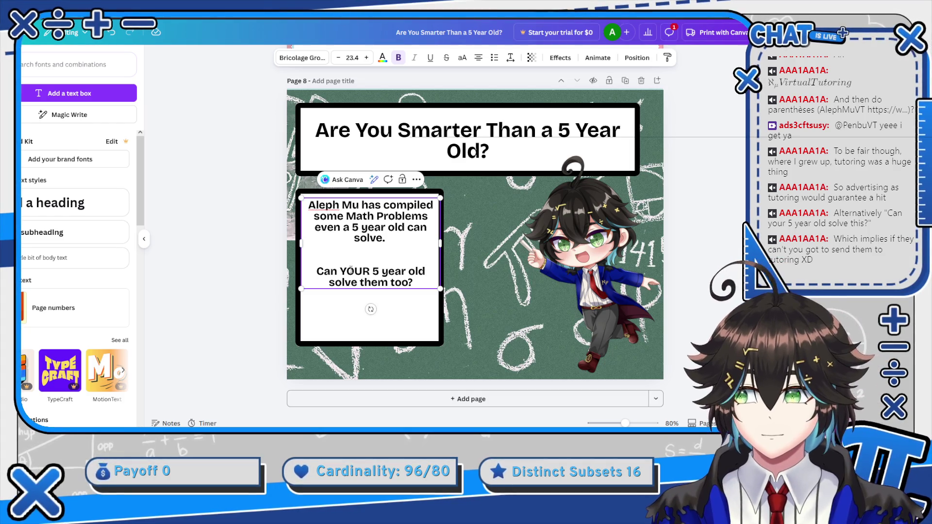
pyautogui.press('BackSpace')
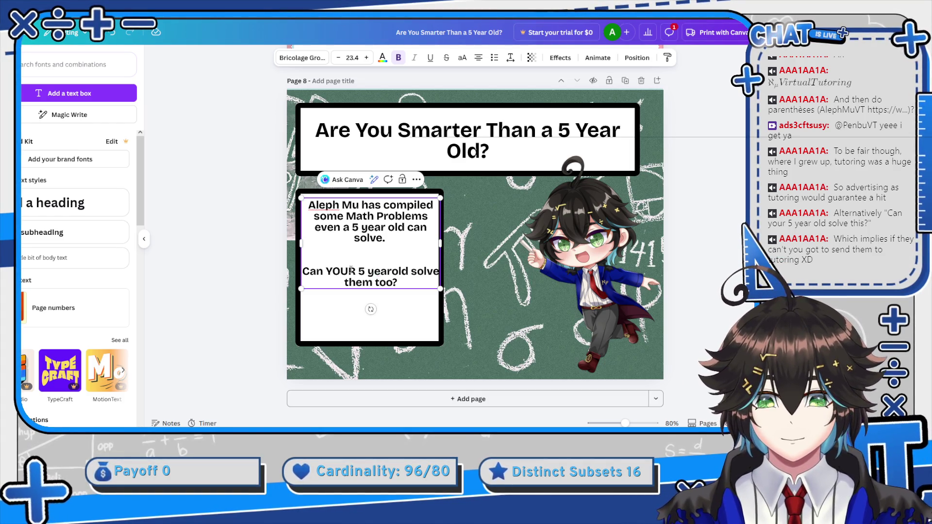
pyautogui.write('-')
pyautogui.press('Left')
pyautogui.press('Left')
pyautogui.press('Left')
pyautogui.press('BackSpace')
pyautogui.write('-')
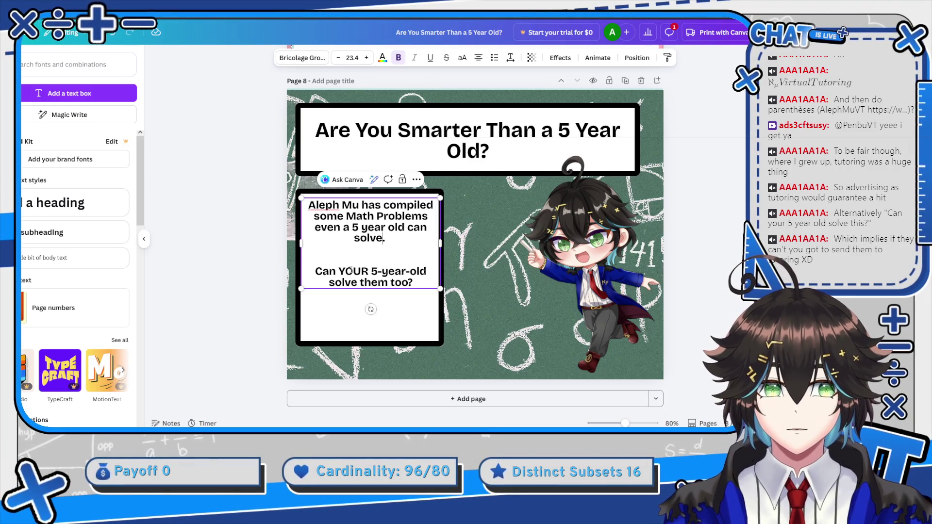
pyautogui.press('BackSpace')
pyautogui.write('-')
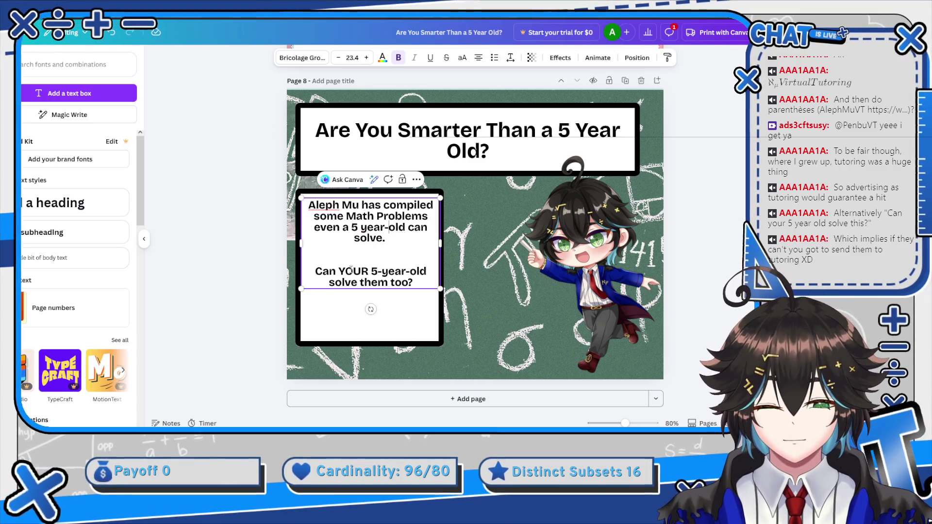
pyautogui.press('BackSpace')
pyautogui.write('-')
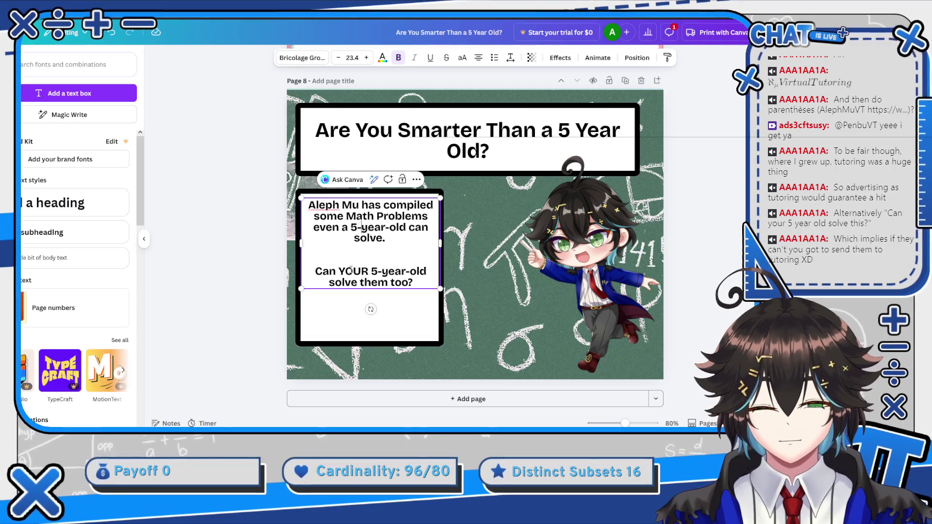
pyautogui.click(560, 132)
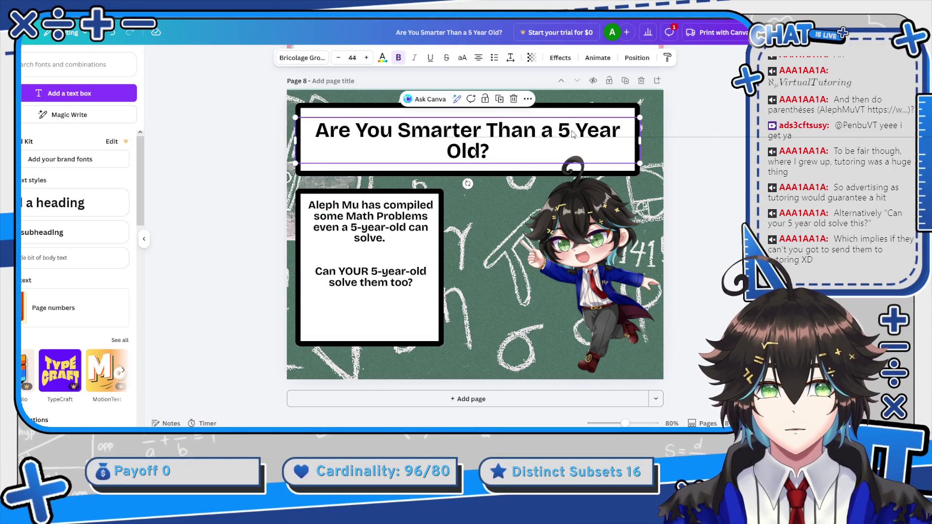
pyautogui.click(575, 131)
pyautogui.press('BackSpace')
pyautogui.write('-')
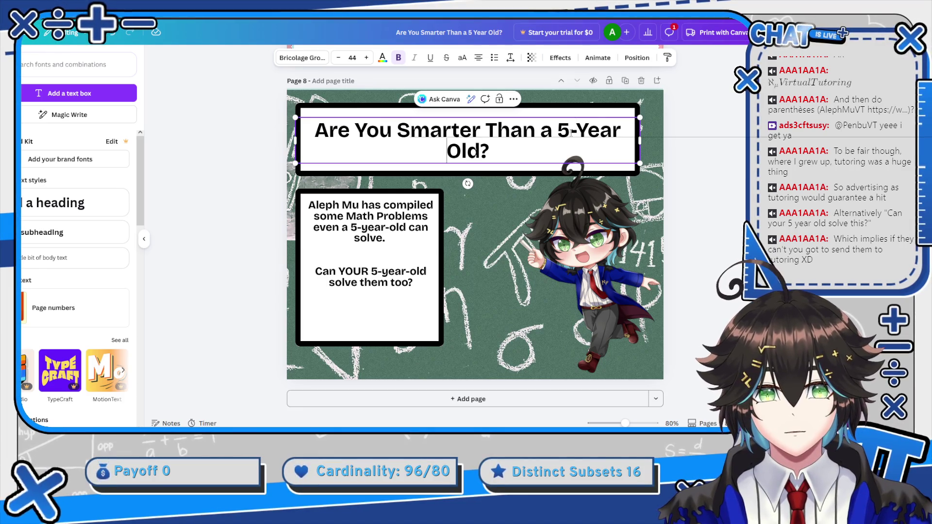
pyautogui.press('BackSpace')
pyautogui.write('-')
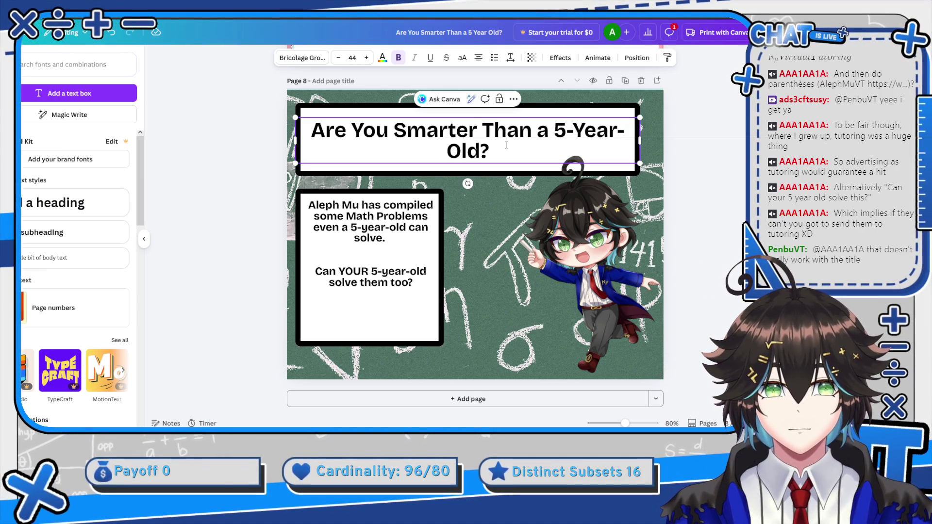
pyautogui.press('BackSpace')
pyautogui.press('Left')
pyautogui.press('Left')
pyautogui.press('Left')
pyautogui.press('BackSpace')
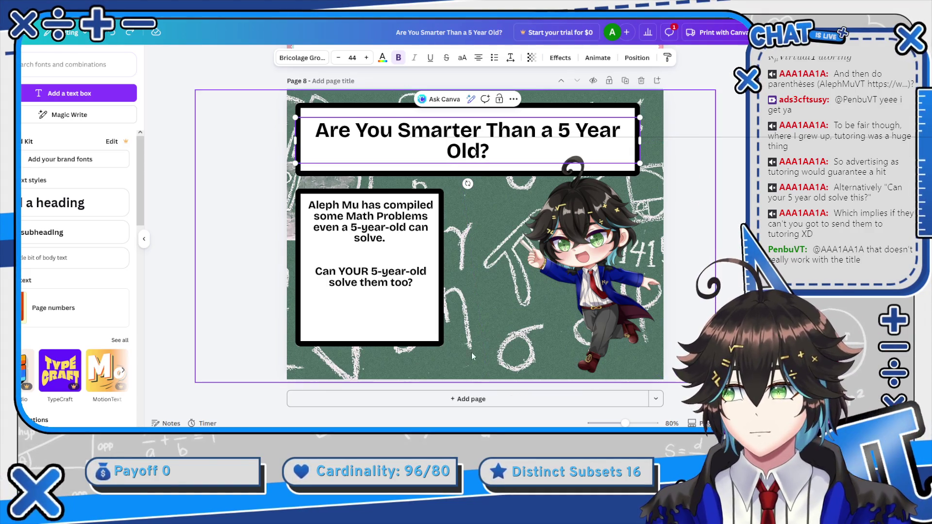
# Resize the white intro box and cut the question back to 'Can YOU solve them too?'.
pyautogui.click(424, 300)
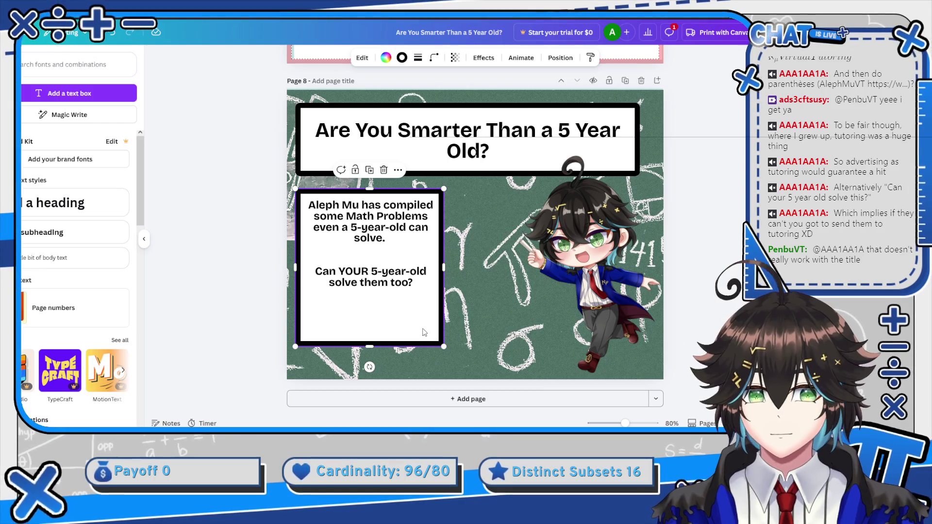
pyautogui.moveTo(367, 346)
pyautogui.mouseDown()
pyautogui.moveTo(371, 311)
pyautogui.moveTo(370, 365)
pyautogui.mouseUp()
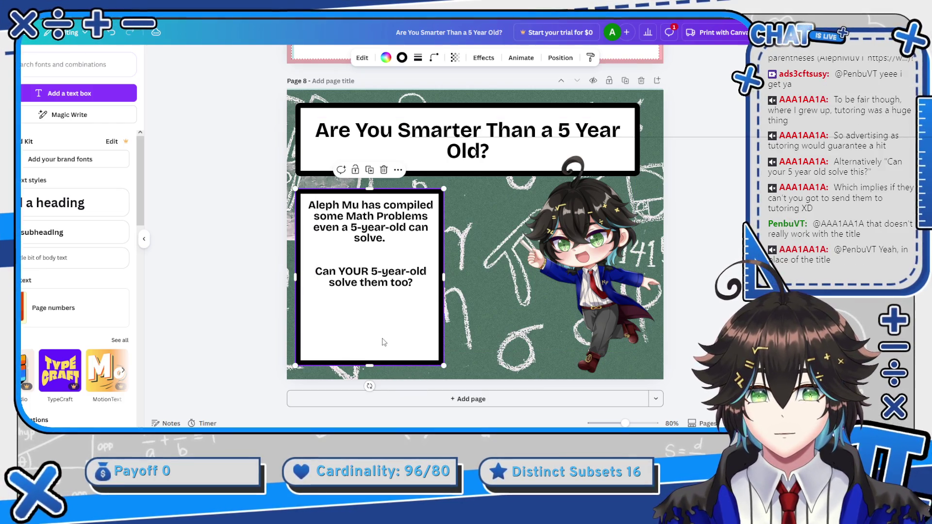
pyautogui.doubleClick(418, 284)
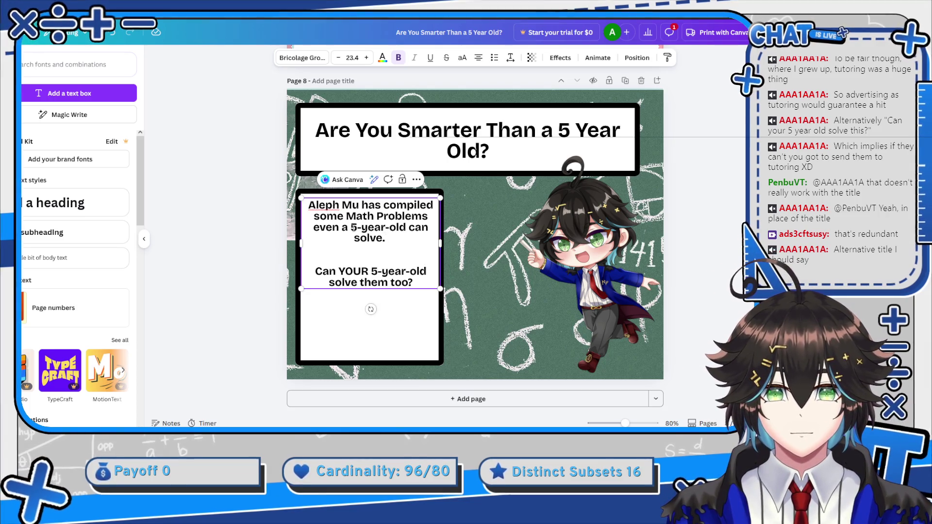
pyautogui.moveTo(350, 228); pyautogui.dragTo(360, 229)
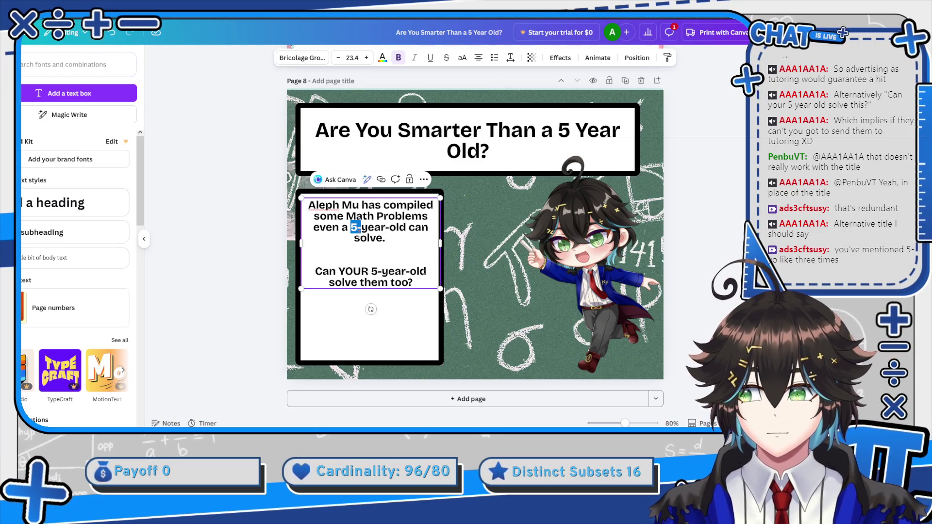
pyautogui.click(359, 233)
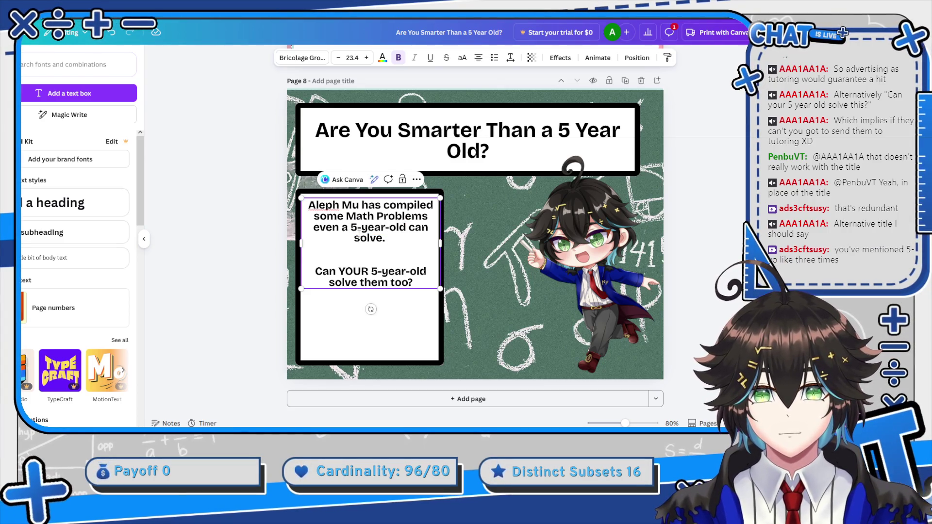
pyautogui.hotkey('ctrl', 'Left')
pyautogui.hotkey('ctrl', 'Left')
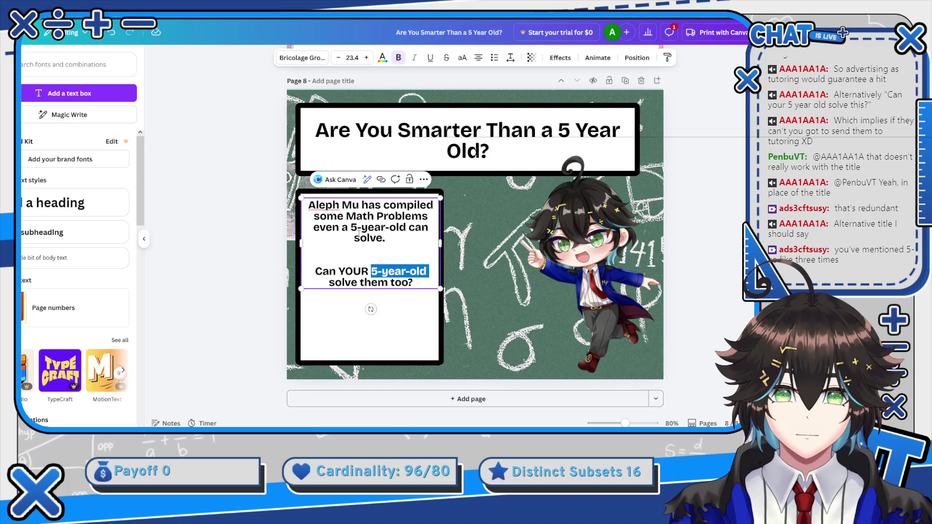
pyautogui.press('BackSpace')
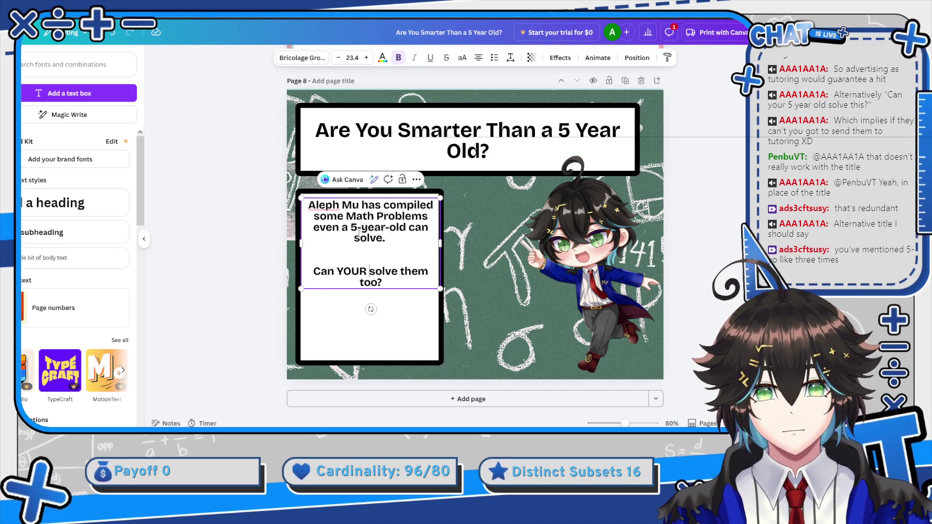
pyautogui.press('BackSpace')
pyautogui.press('BackSpace')
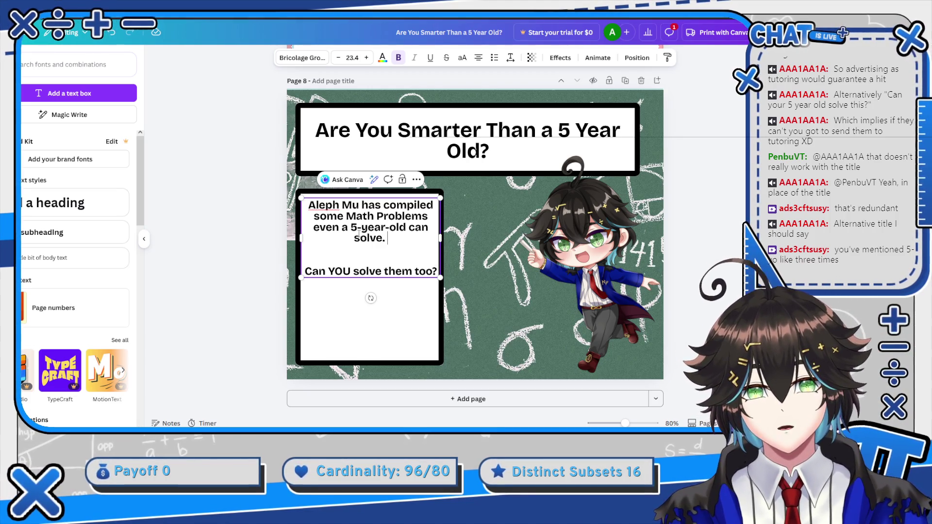
# Insert 'that' after 'Problems', narrow the text block, and add lines below the question.
pyautogui.write('that')
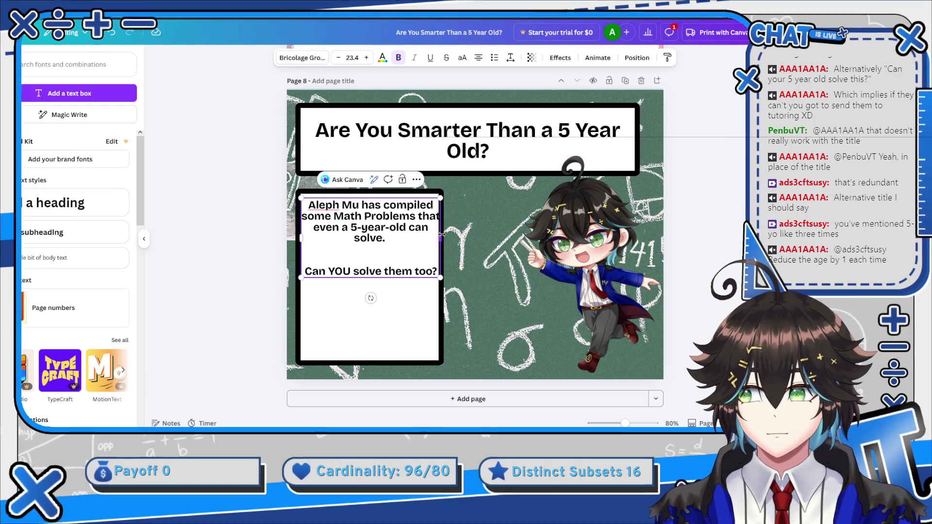
pyautogui.moveTo(440, 239); pyautogui.dragTo(438, 237)
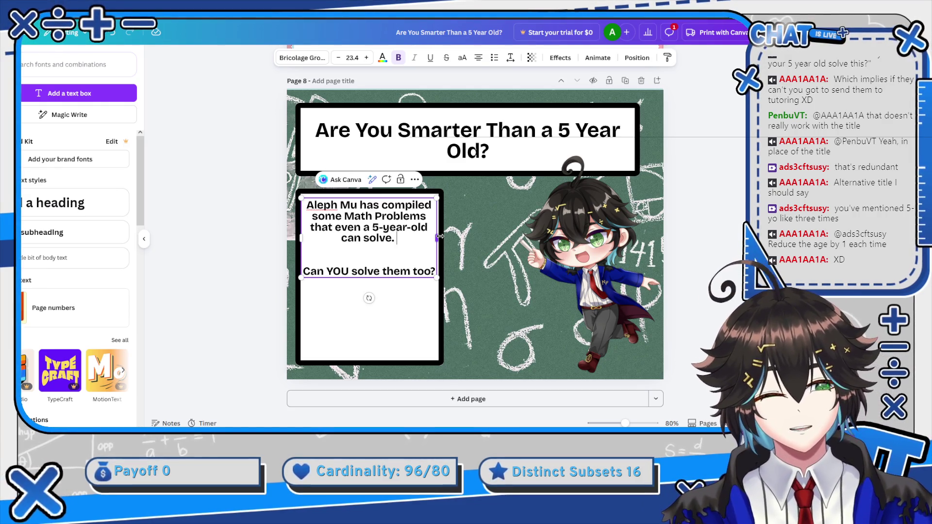
pyautogui.click(424, 271)
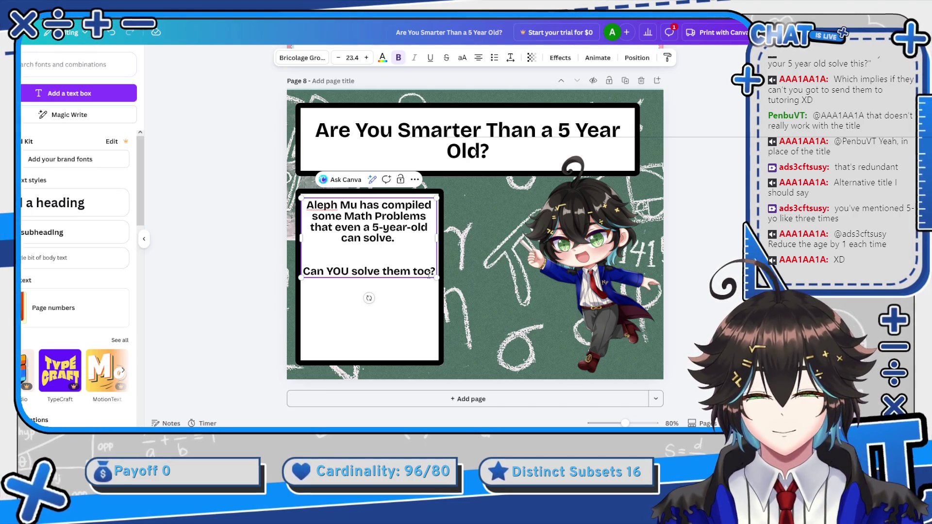
pyautogui.press('Return')
pyautogui.press('Return')
pyautogui.press('Return')
pyautogui.write('F')
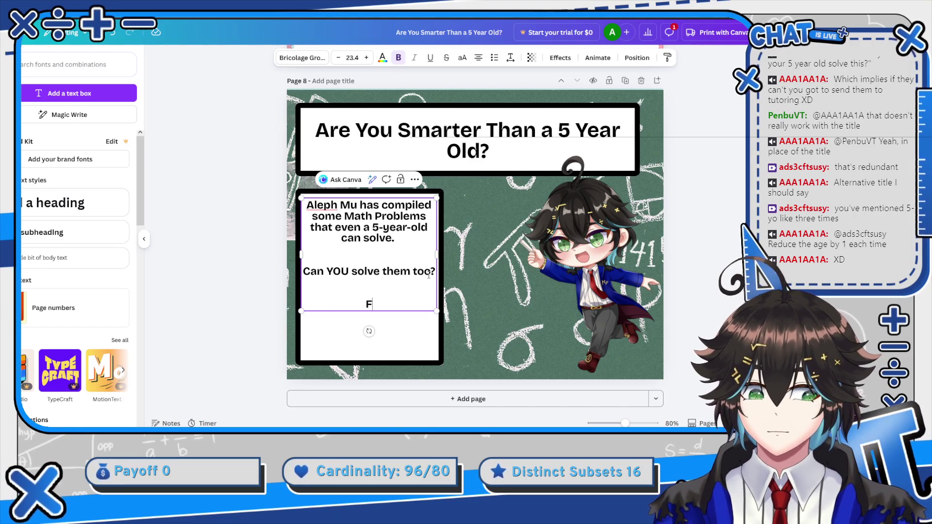
# Rewrite the intro box's last line to read 'For solutions go to'.
pyautogui.write('or solutions')
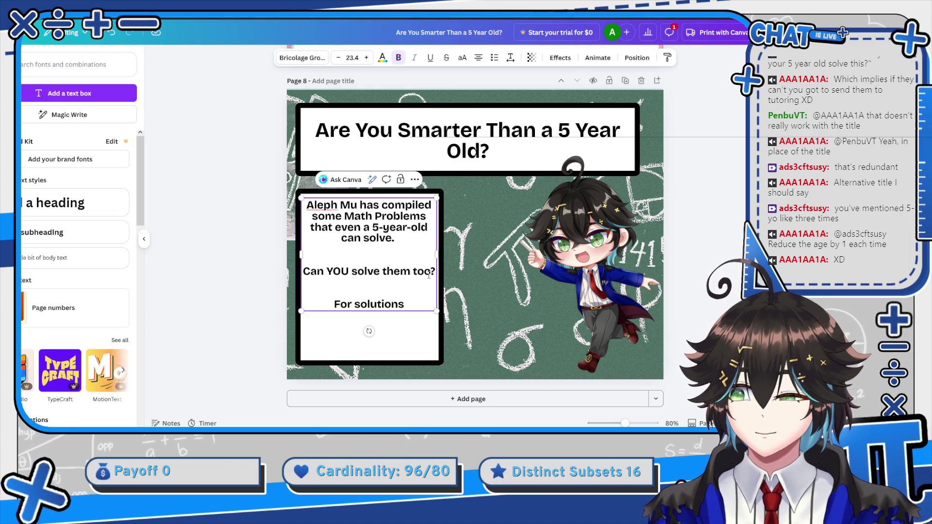
pyautogui.write(' :')
pyautogui.press('BackSpace')
pyautogui.write(',')
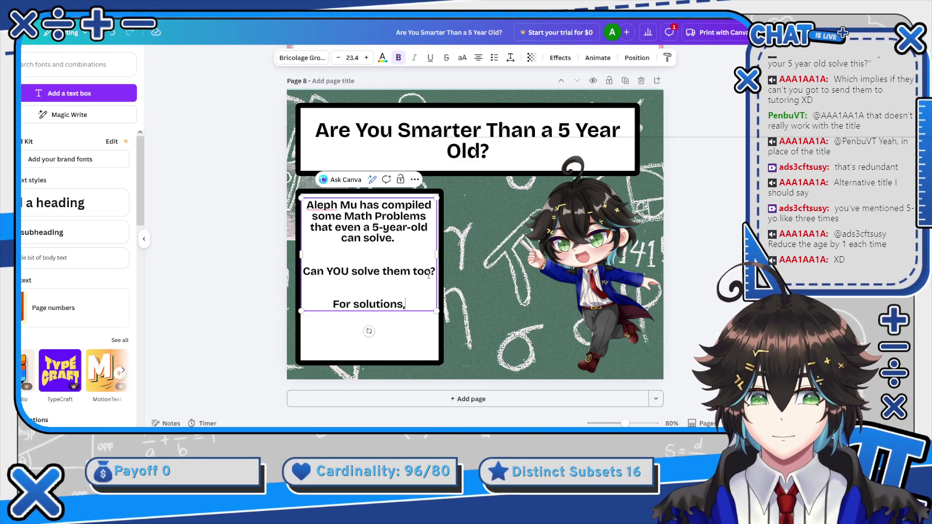
pyautogui.press('BackSpace')
pyautogui.write(': go to')
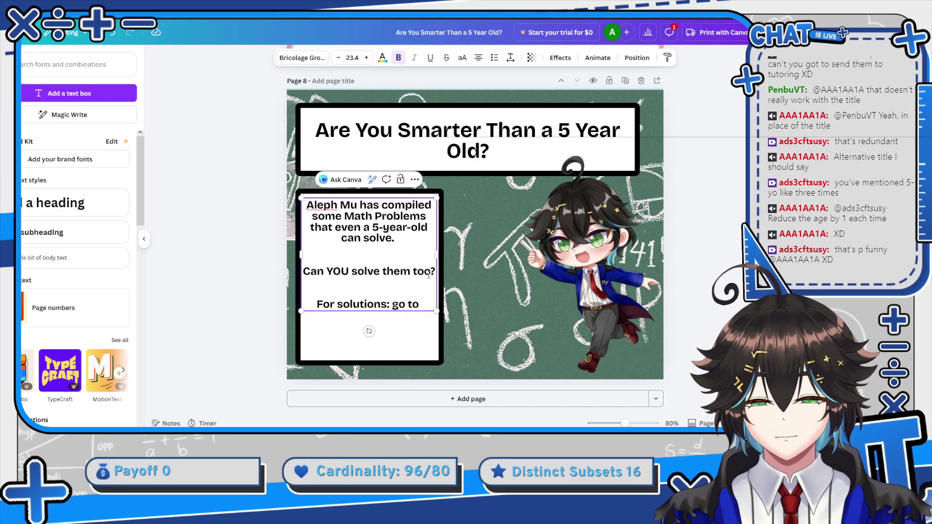
pyautogui.press('BackSpace')
pyautogui.press('BackSpace')
pyautogui.press('BackSpace')
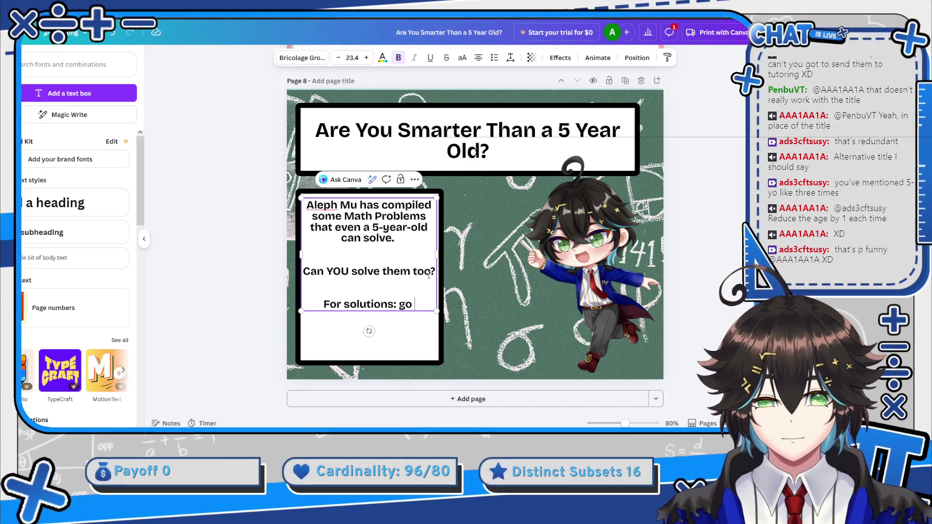
pyautogui.press('BackSpace')
pyautogui.write('go ')
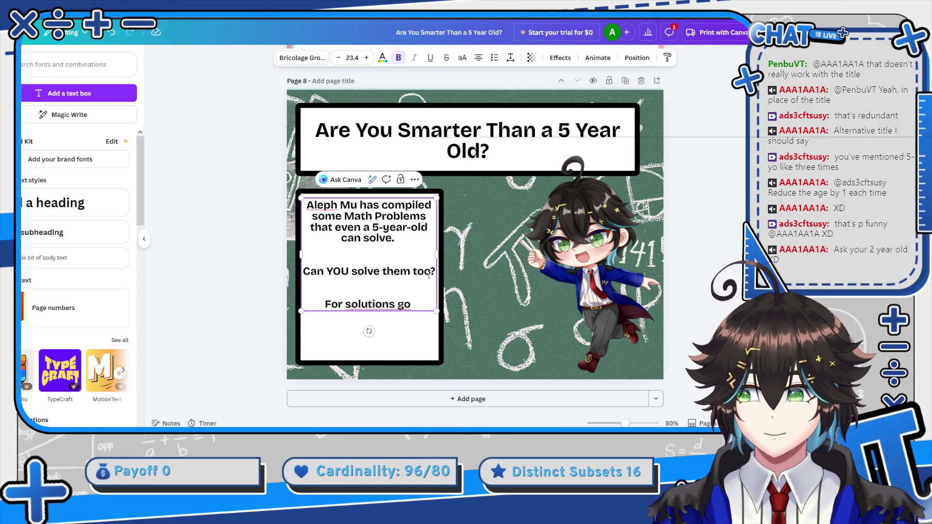
pyautogui.write('to')
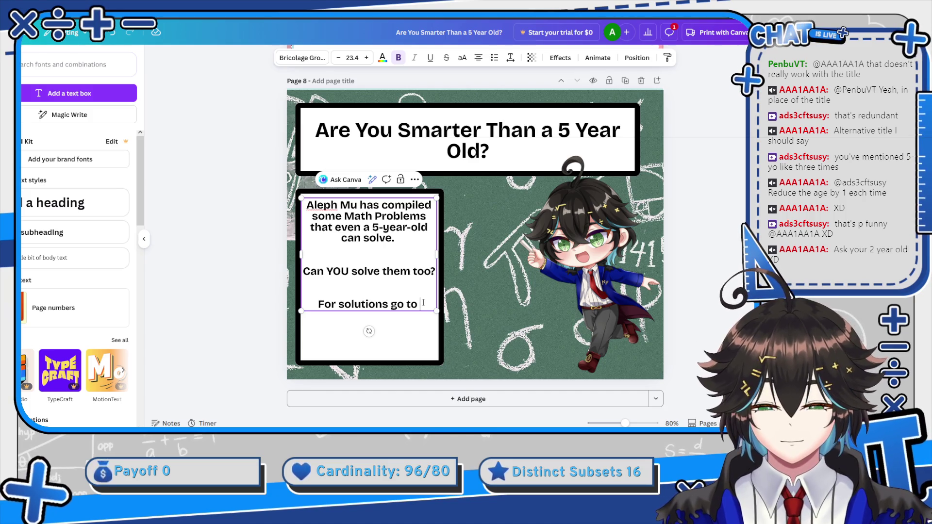
# Paste the Twitch channel address after it, separated by a blank line, and collapse the side panel.
pyautogui.write('https://www.twitch.tv/alephmuvt')
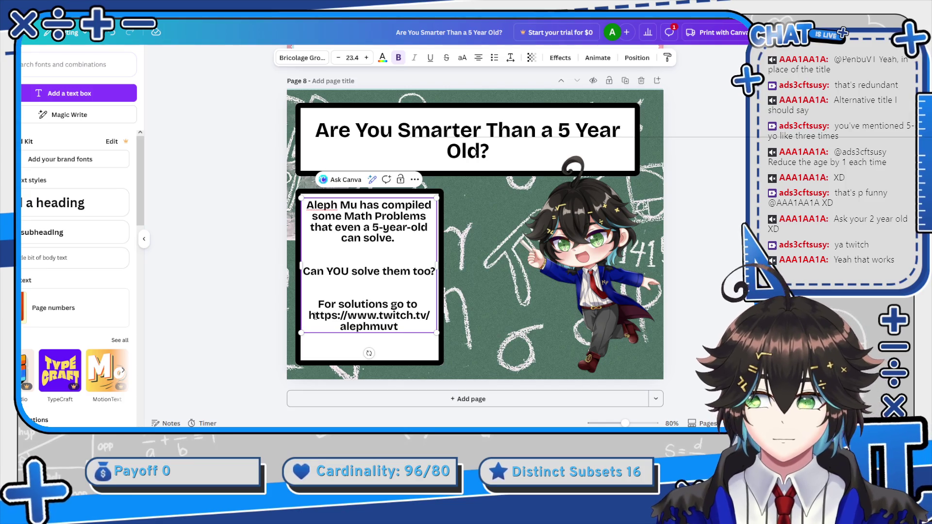
pyautogui.click(309, 315)
pyautogui.press('Return')
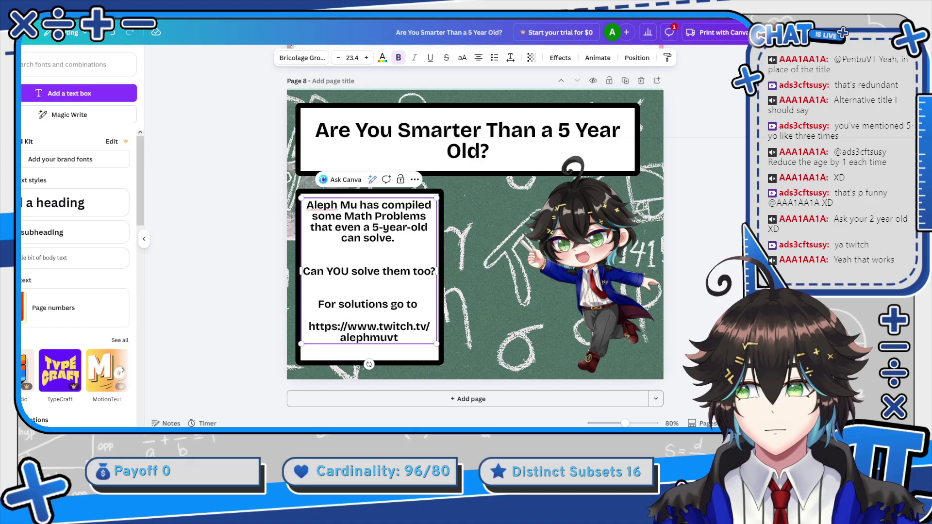
pyautogui.click(144, 238)
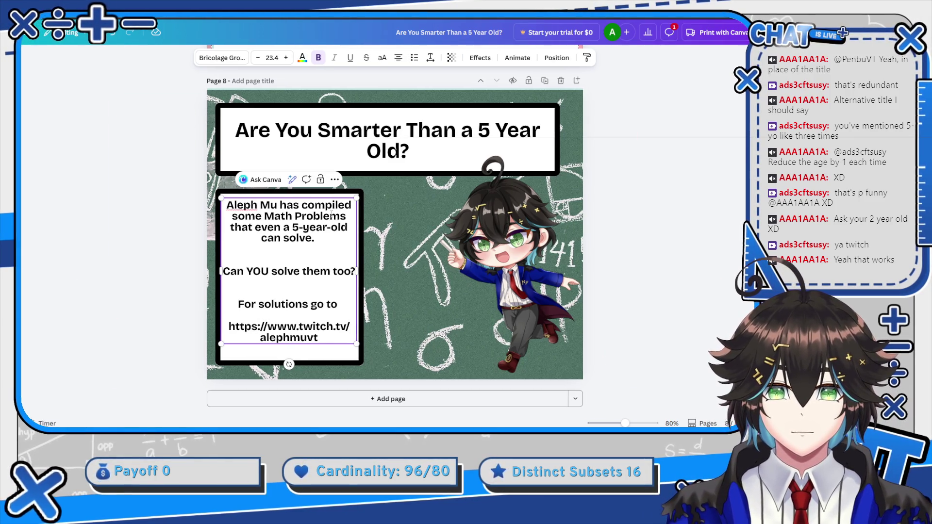
# Select the Twitch address text, link it to the pasted channel URL, and verify the link.
pyautogui.click(335, 180)
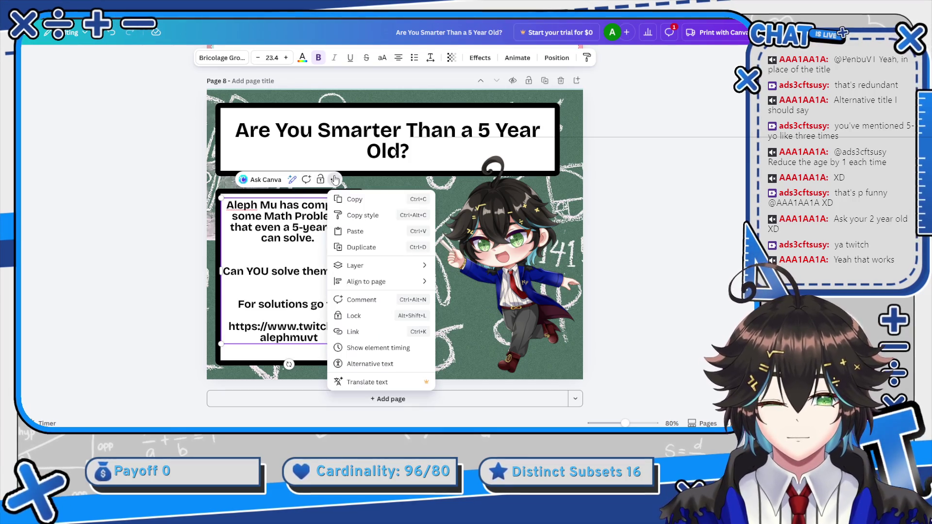
pyautogui.click(324, 336)
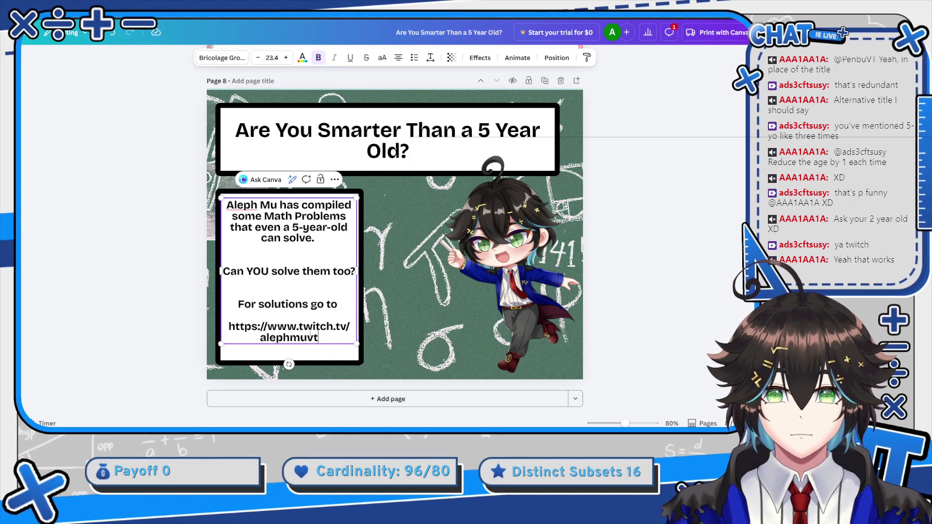
pyautogui.moveTo(318, 338); pyautogui.dragTo(228, 324)
pyautogui.hotkey('ctrl', 'c')
pyautogui.click(342, 180)
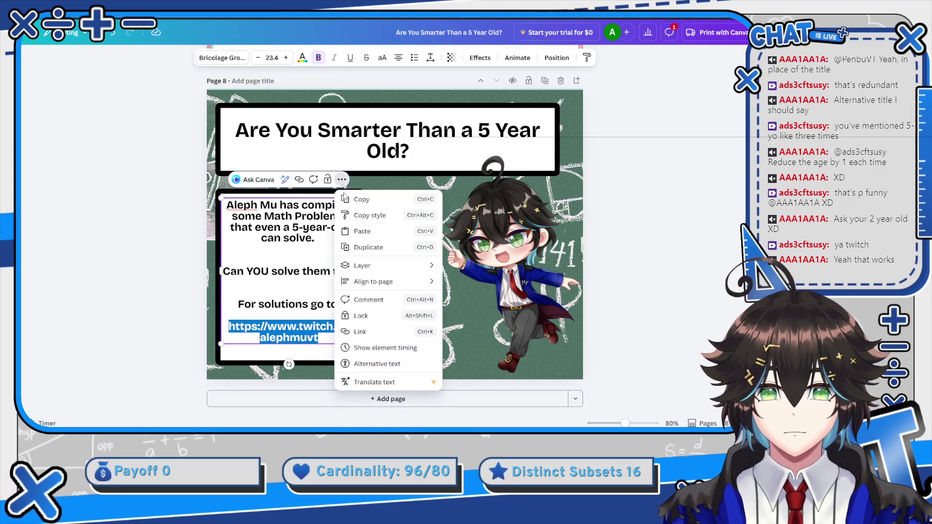
pyautogui.click(359, 332)
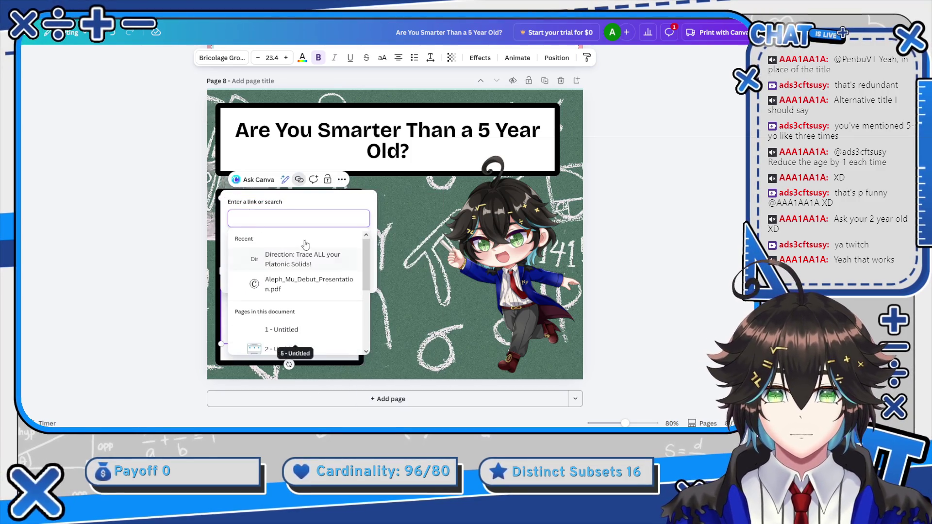
pyautogui.hotkey('ctrl', 'v')
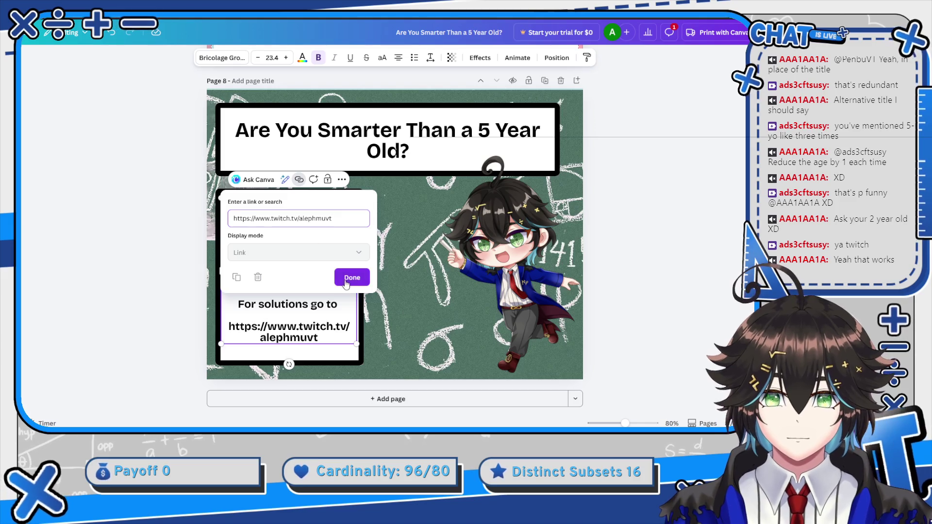
pyautogui.click(349, 280)
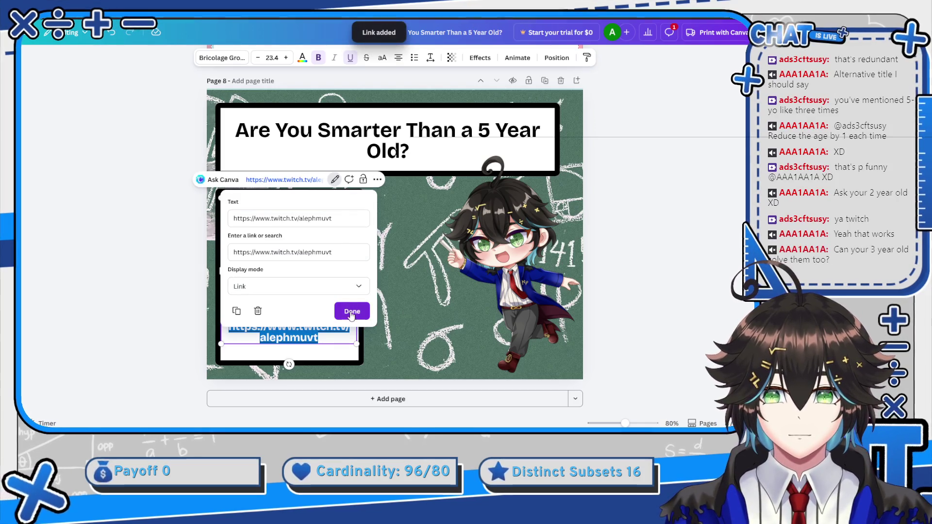
pyautogui.click(316, 314)
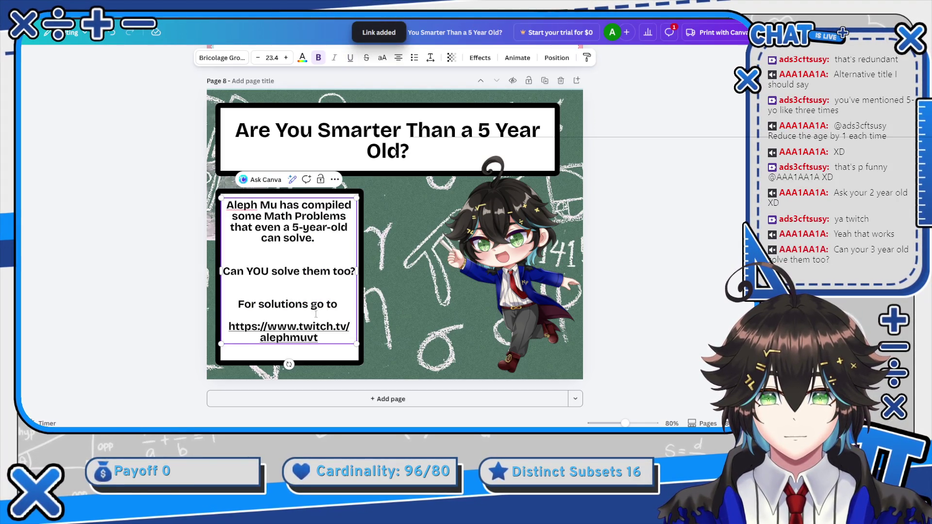
pyautogui.click(288, 328)
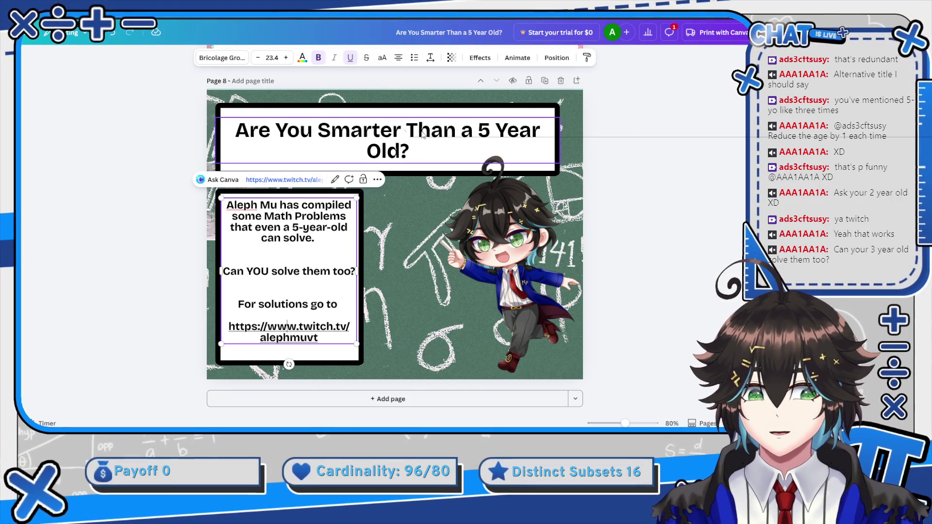
pyautogui.click(305, 227)
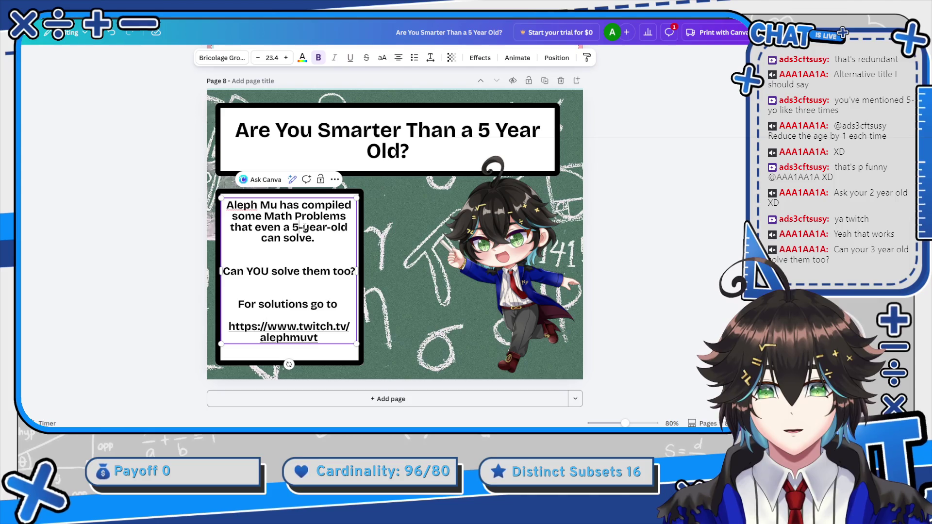
# Change '5-year-old' to '4-year-old' and replace YOU with 'YOUR 3-year-old'.
pyautogui.press('BackSpace')
pyautogui.write('4')
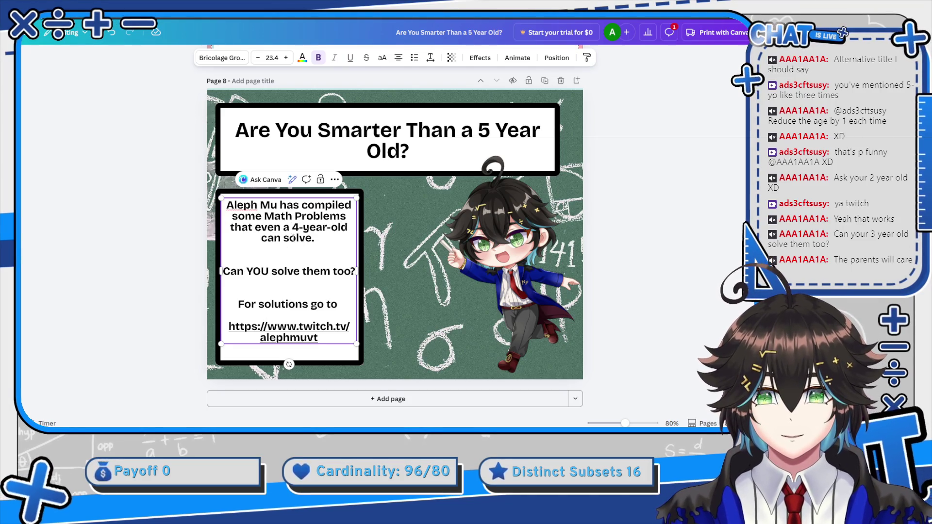
pyautogui.click(274, 272)
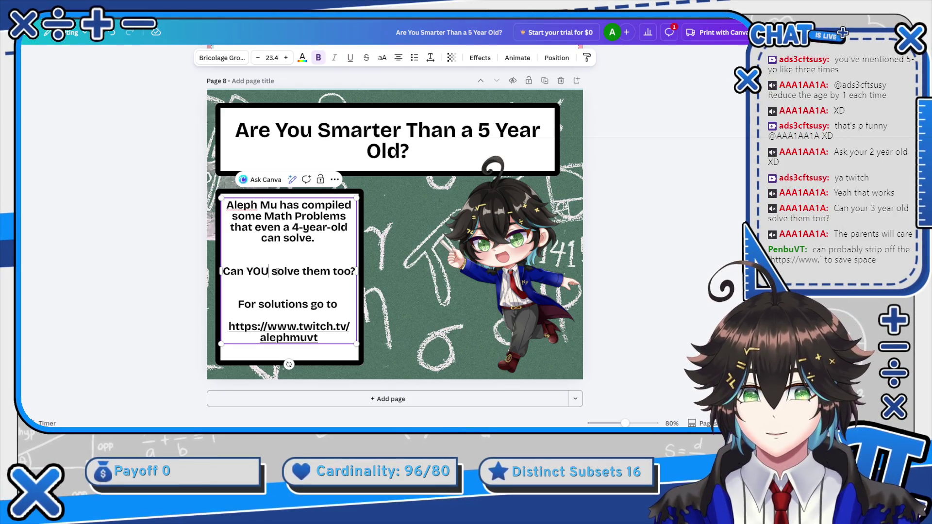
pyautogui.press('BackSpace')
pyautogui.press('BackSpace')
pyautogui.press('BackSpace')
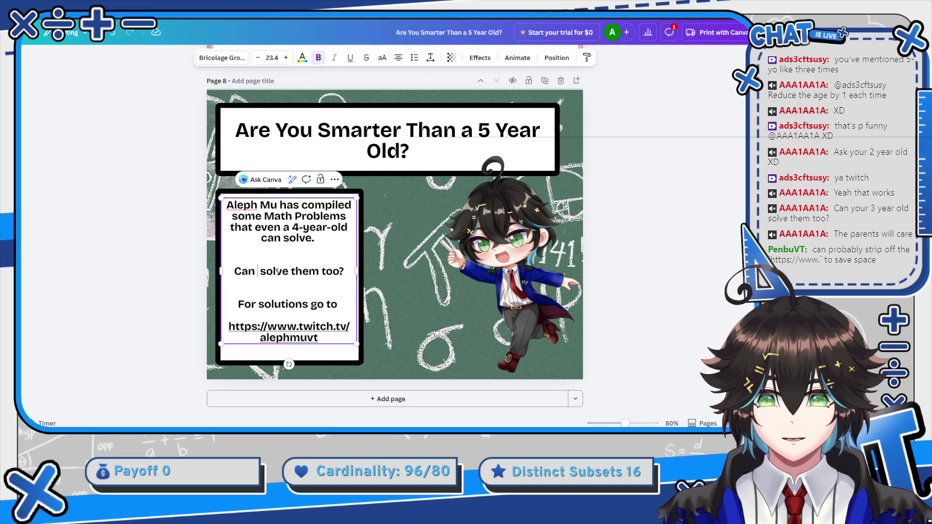
pyautogui.write('YOUR 3')
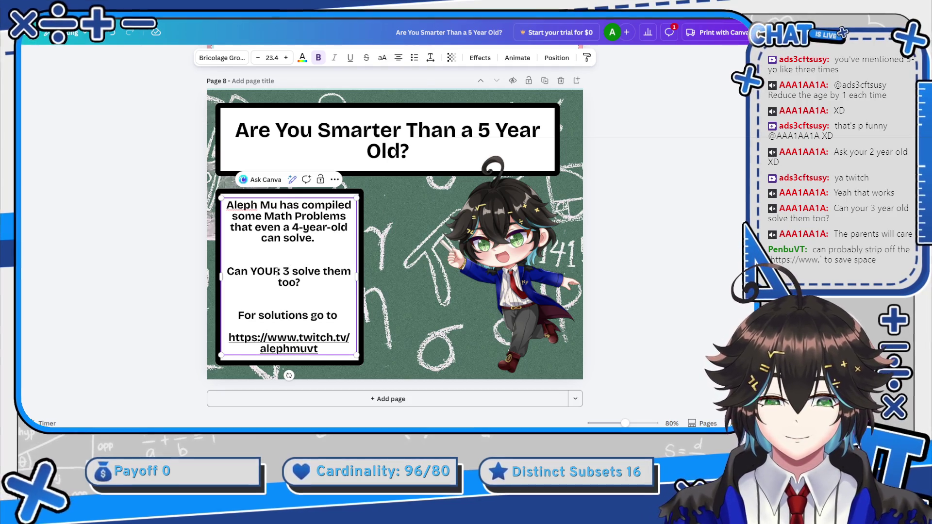
pyautogui.write('-year old')
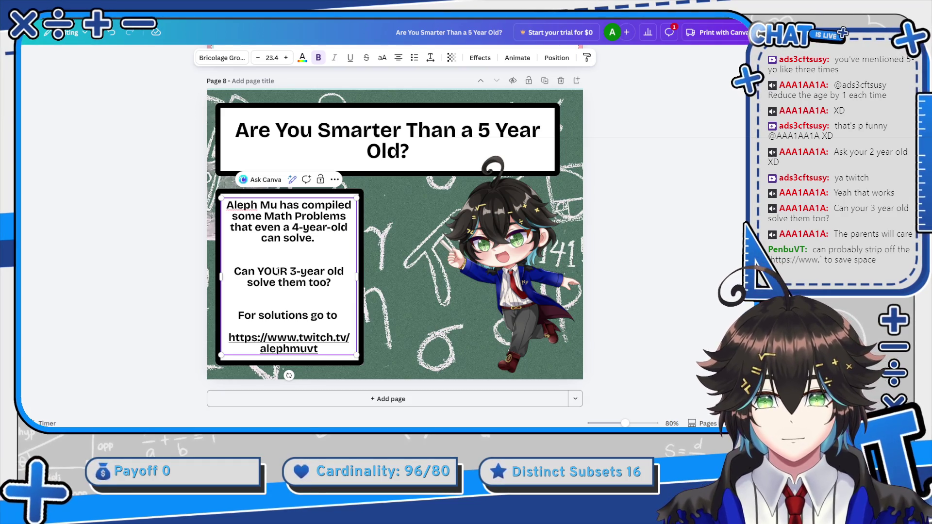
pyautogui.click(327, 272)
pyautogui.press('BackSpace')
pyautogui.write('-')
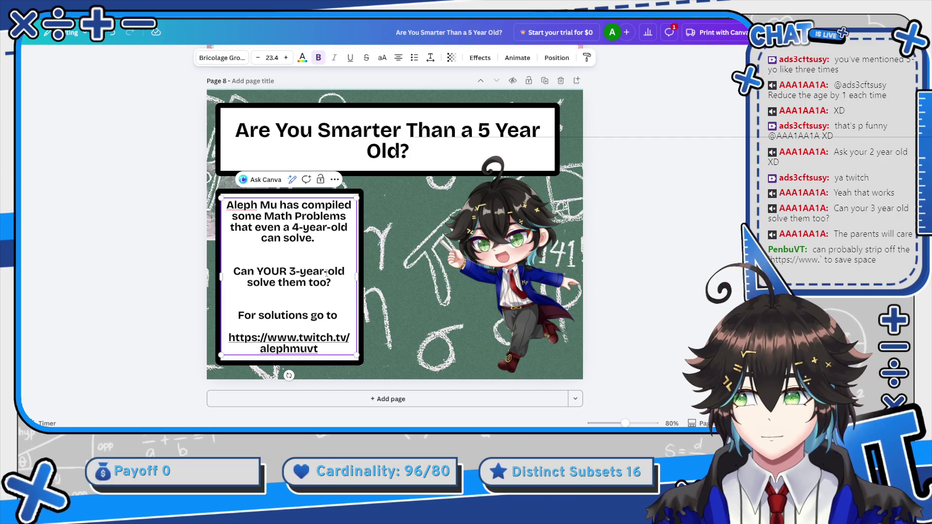
pyautogui.click(297, 340)
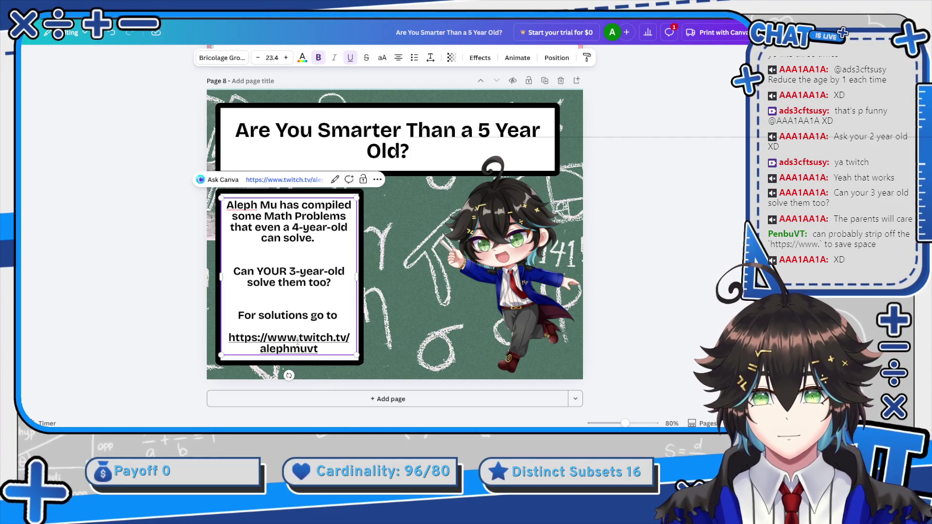
pyautogui.press('BackSpace')
pyautogui.press('BackSpace')
pyautogui.press('BackSpace')
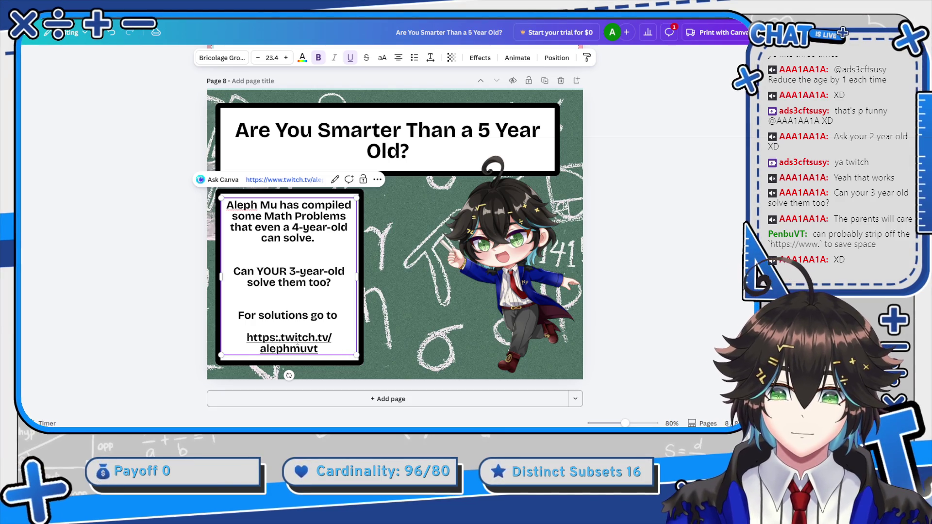
pyautogui.press('BackSpace')
pyautogui.press('BackSpace')
pyautogui.press('BackSpace')
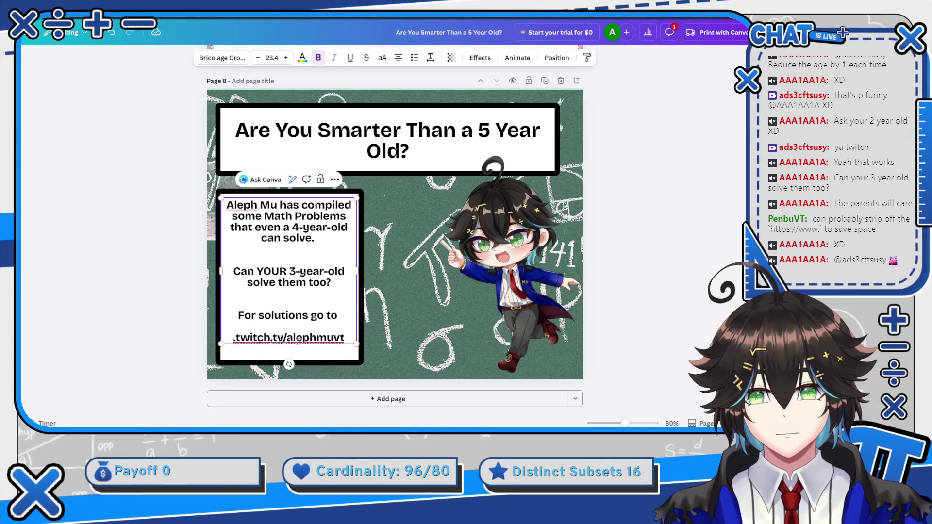
pyautogui.press('BackSpace')
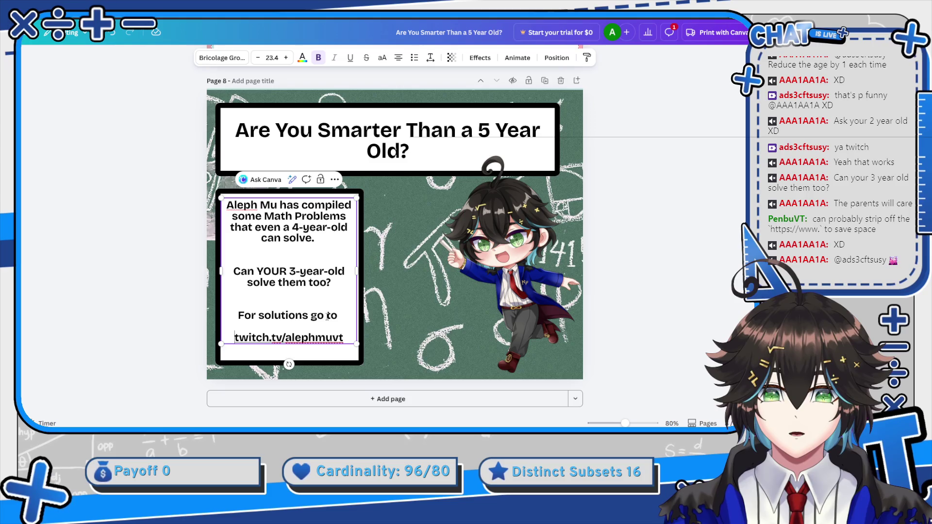
pyautogui.click(297, 337)
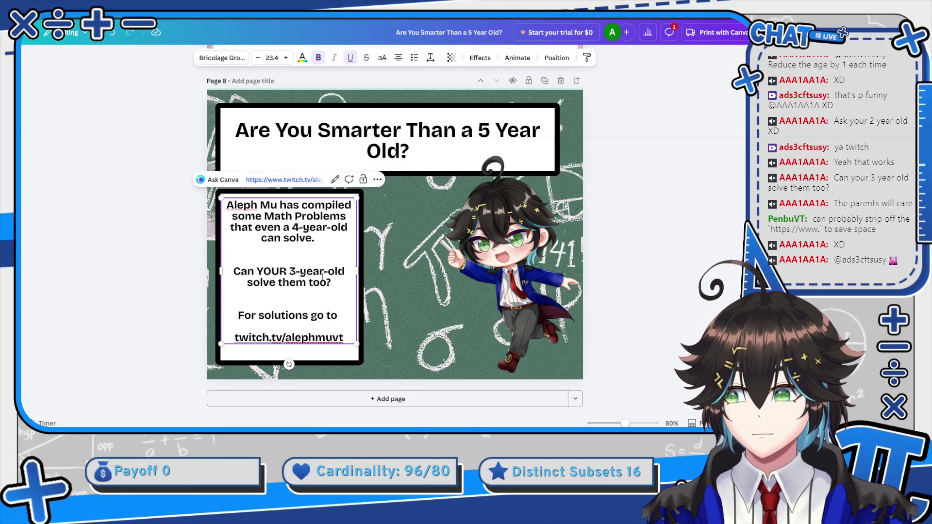
pyautogui.click(508, 249)
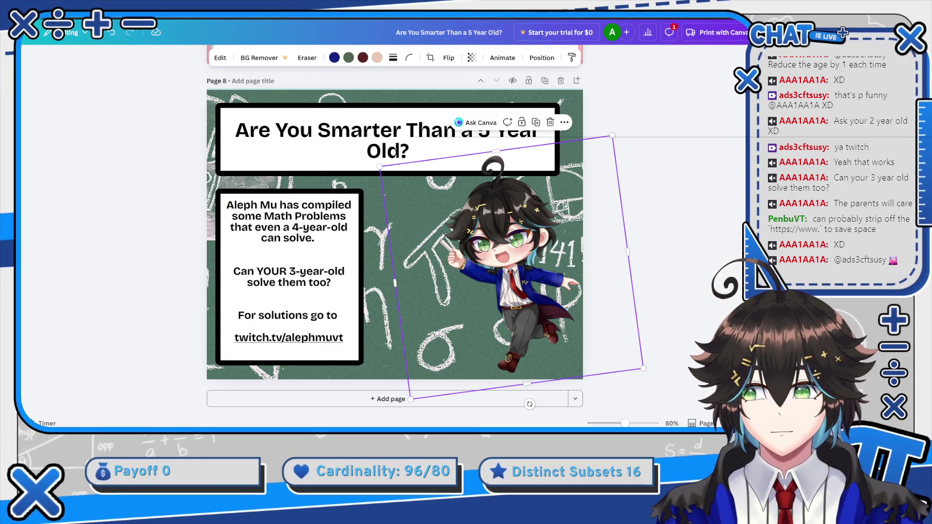
# Search graphics for 'speech bubble' and add a white speech bubble to page 8.
pyautogui.press('t')
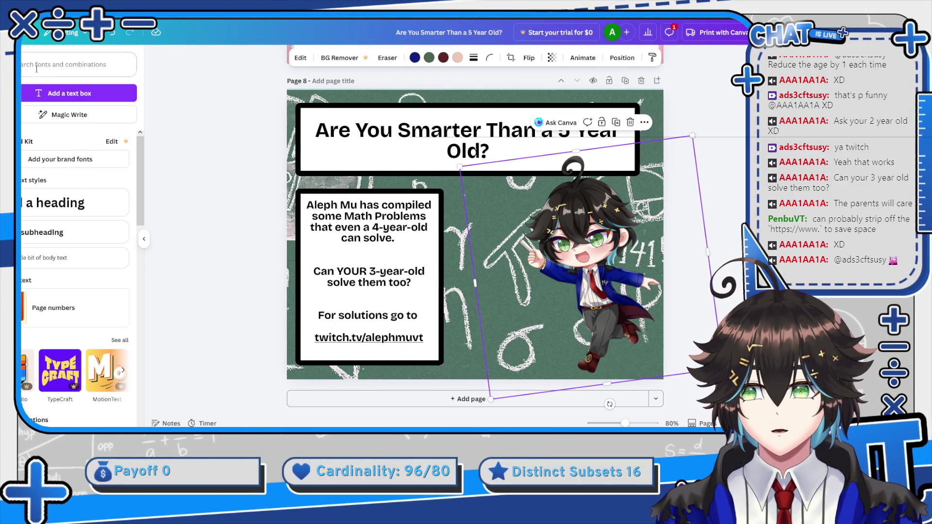
pyautogui.write('eech')
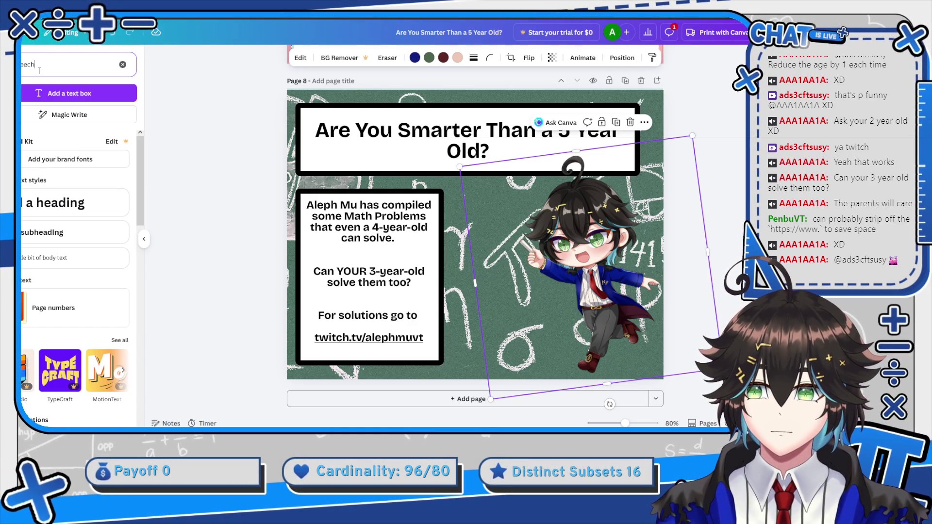
pyautogui.press('BackSpace')
pyautogui.press('BackSpace')
pyautogui.press('BackSpace')
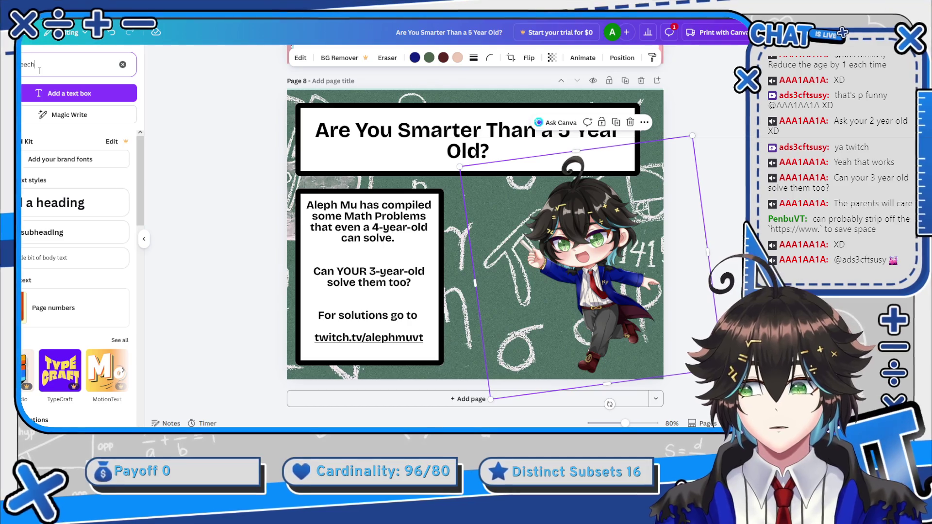
pyautogui.write('speech bubble')
pyautogui.press('Return')
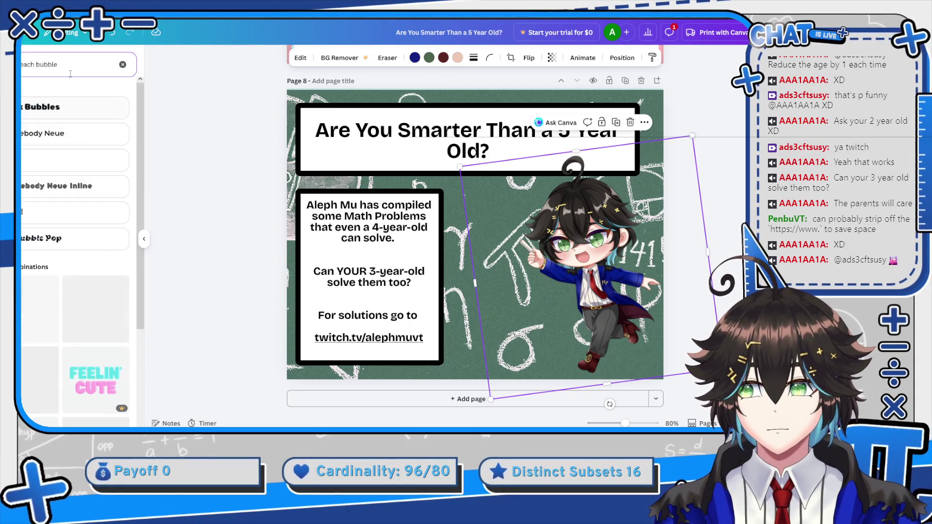
pyautogui.scroll(-3, 82, 221)
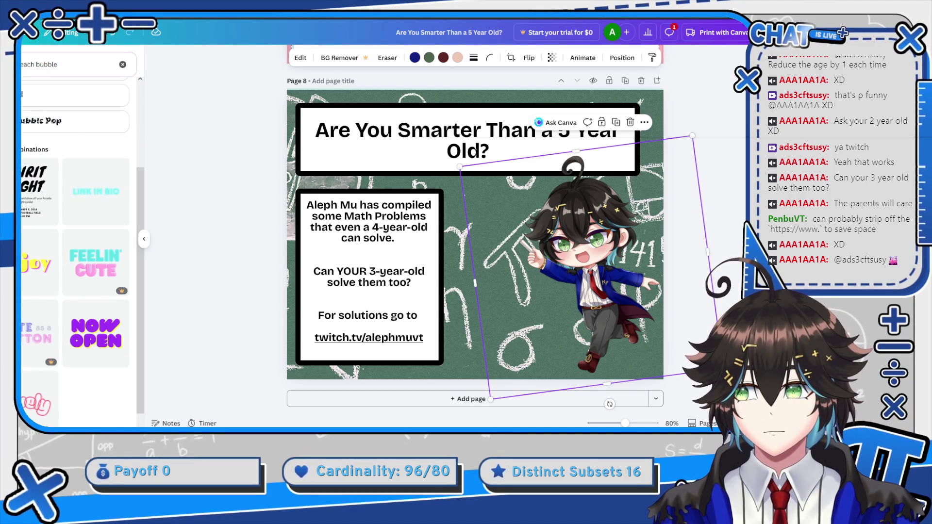
pyautogui.click(24, 72)
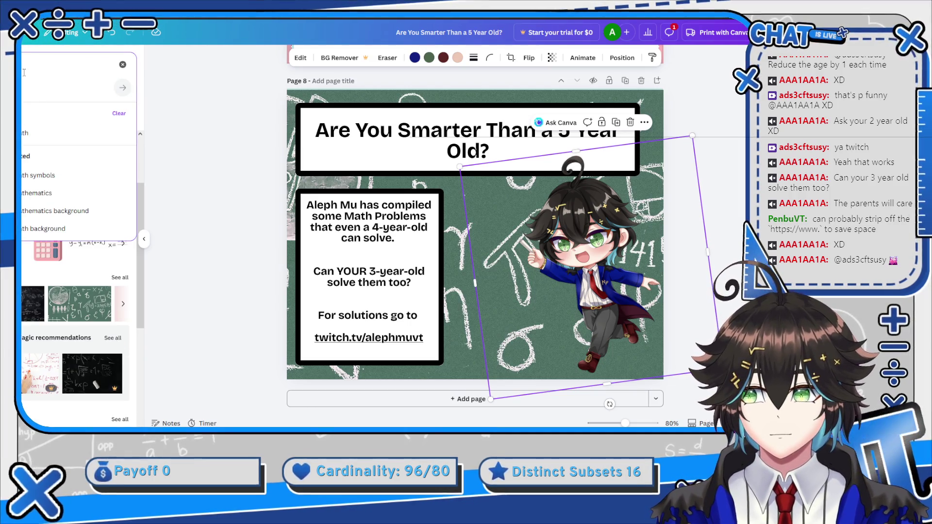
pyautogui.write('speech b')
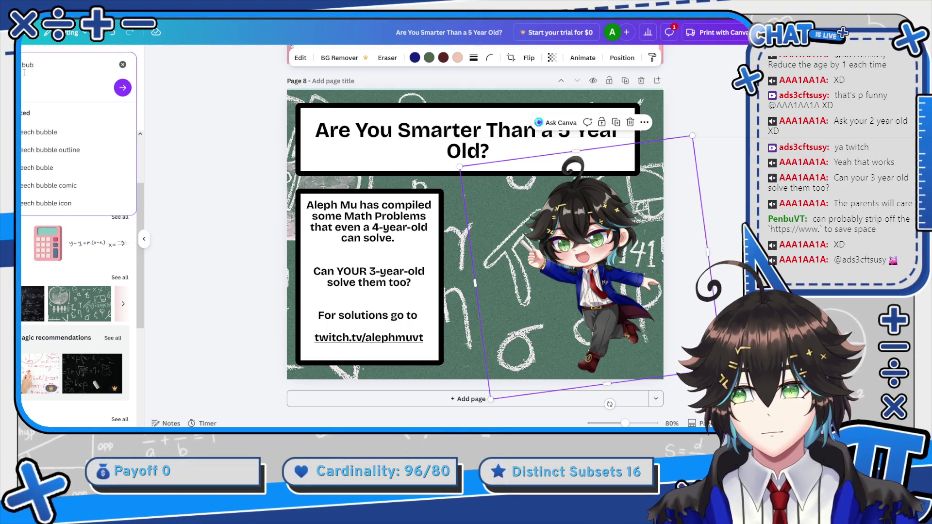
pyautogui.click(62, 134)
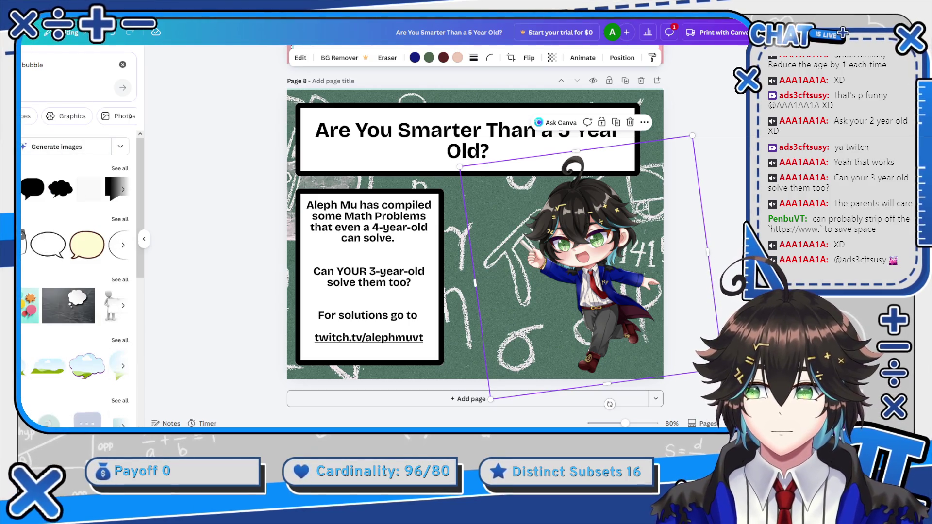
pyautogui.click(89, 188)
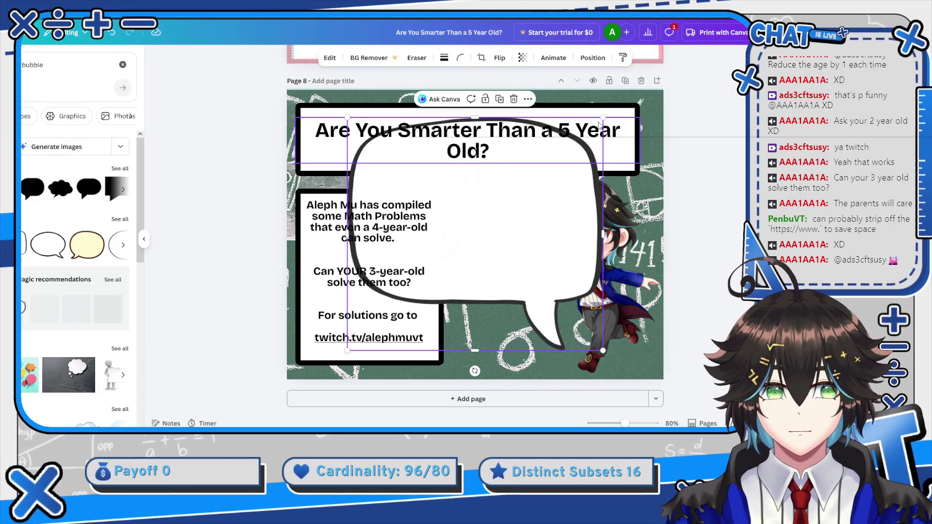
# Shrink the bubble, straighten it upright, and place it beside the character's head.
pyautogui.moveTo(603, 118)
pyautogui.mouseDown()
pyautogui.moveTo(539, 194)
pyautogui.moveTo(483, 214)
pyautogui.moveTo(474, 235)
pyautogui.mouseUp()
pyautogui.moveTo(411, 370); pyautogui.dragTo(430, 370)
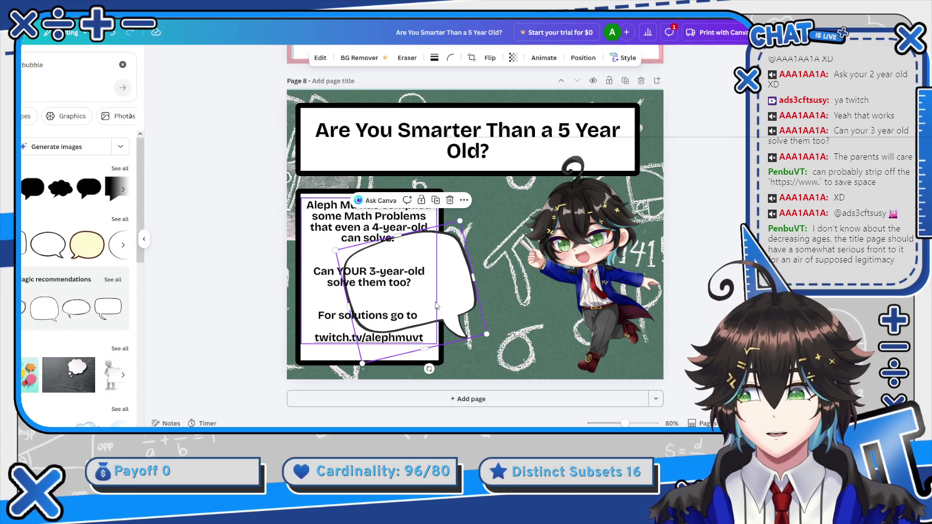
pyautogui.moveTo(439, 293); pyautogui.dragTo(526, 229)
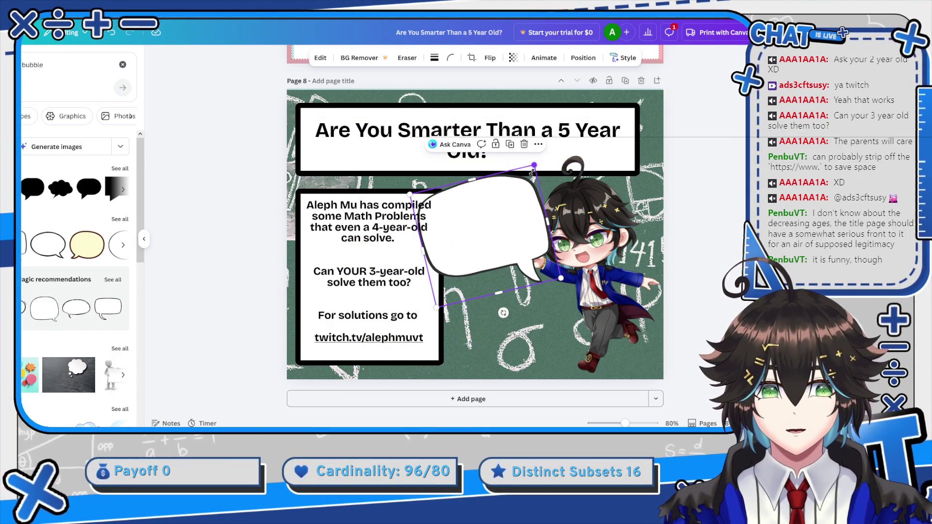
pyautogui.moveTo(534, 165); pyautogui.dragTo(511, 198)
pyautogui.moveTo(491, 284); pyautogui.dragTo(516, 258)
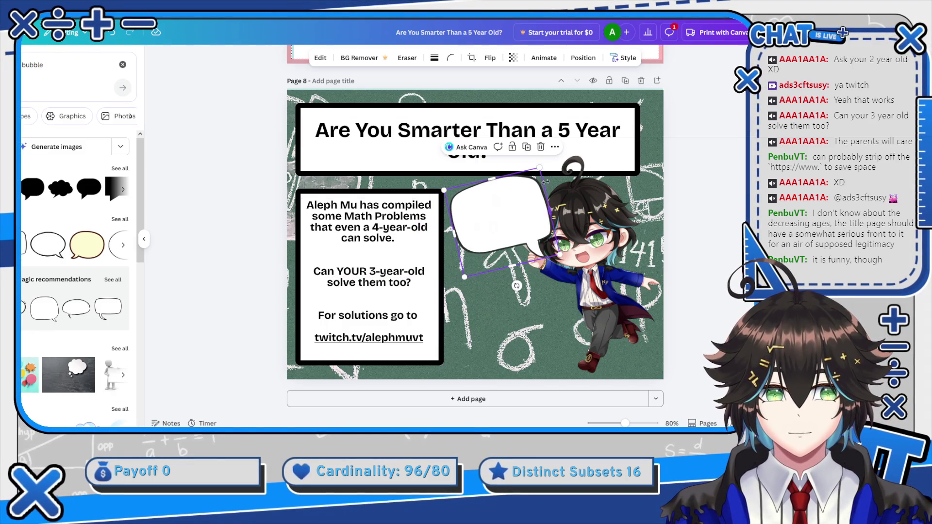
pyautogui.moveTo(538, 170); pyautogui.dragTo(522, 200)
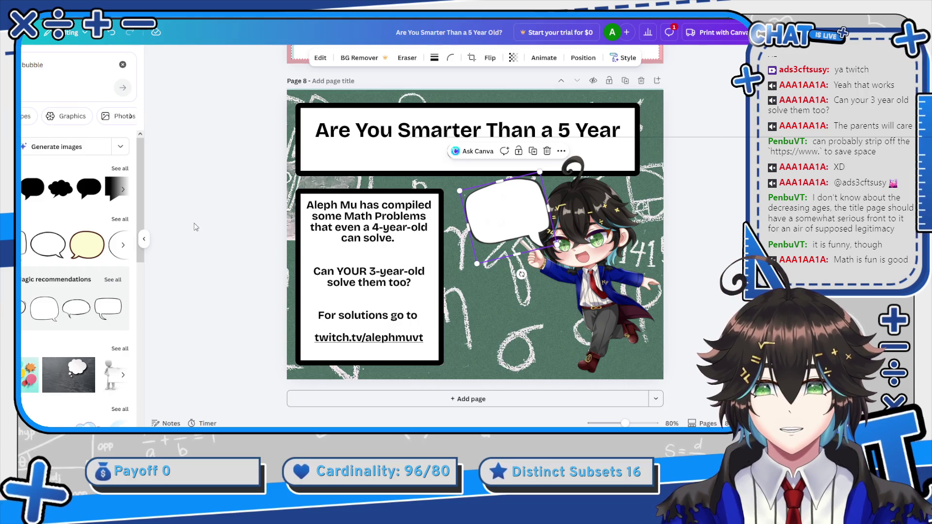
pyautogui.moveTo(544, 173); pyautogui.dragTo(548, 168)
pyautogui.moveTo(517, 272); pyautogui.dragTo(506, 272)
pyautogui.moveTo(513, 273); pyautogui.dragTo(523, 279)
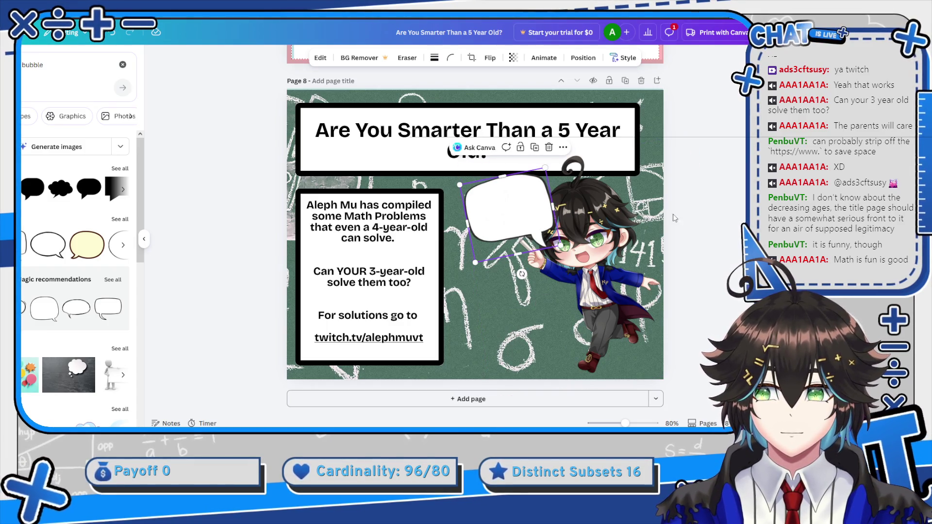
pyautogui.moveTo(510, 214); pyautogui.dragTo(487, 210)
pyautogui.click(673, 235)
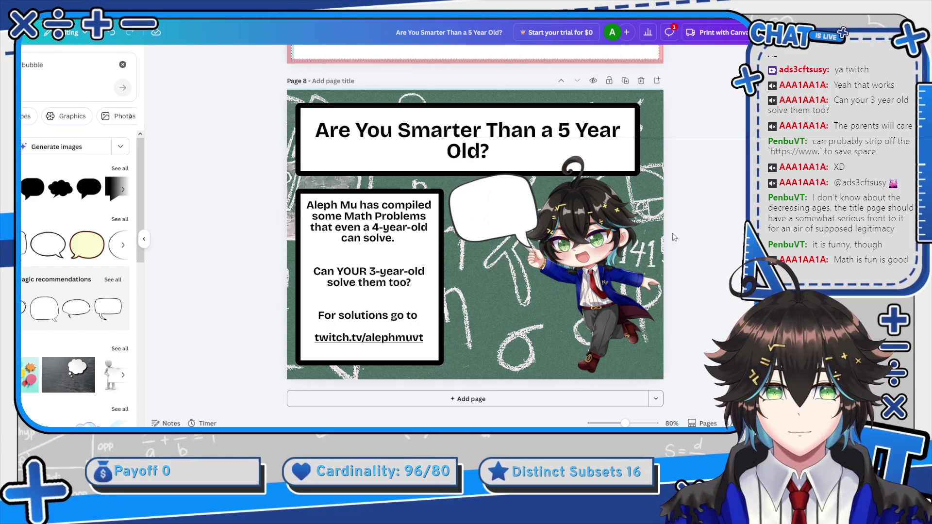
pyautogui.click(602, 214)
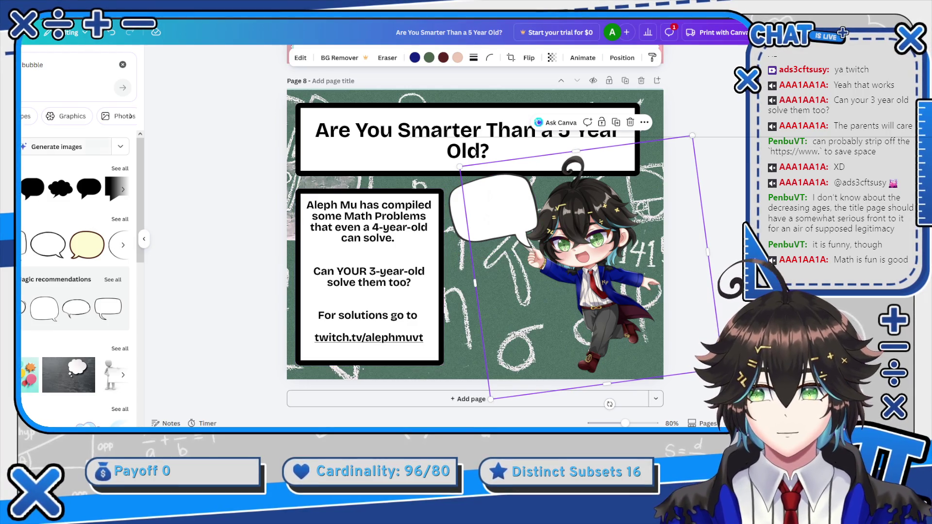
# Duplicate the body text box, shrink the copy, and move it into the speech bubble.
pyautogui.click(429, 139)
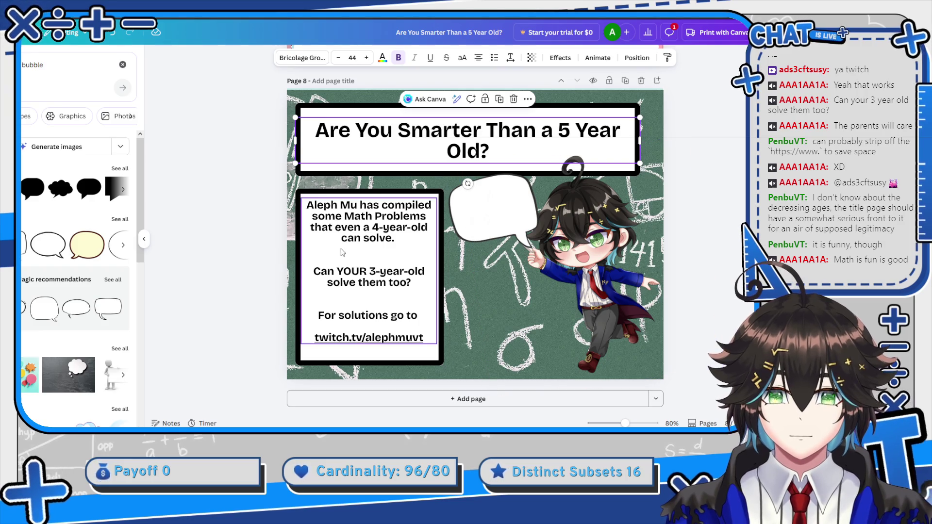
pyautogui.click(375, 241)
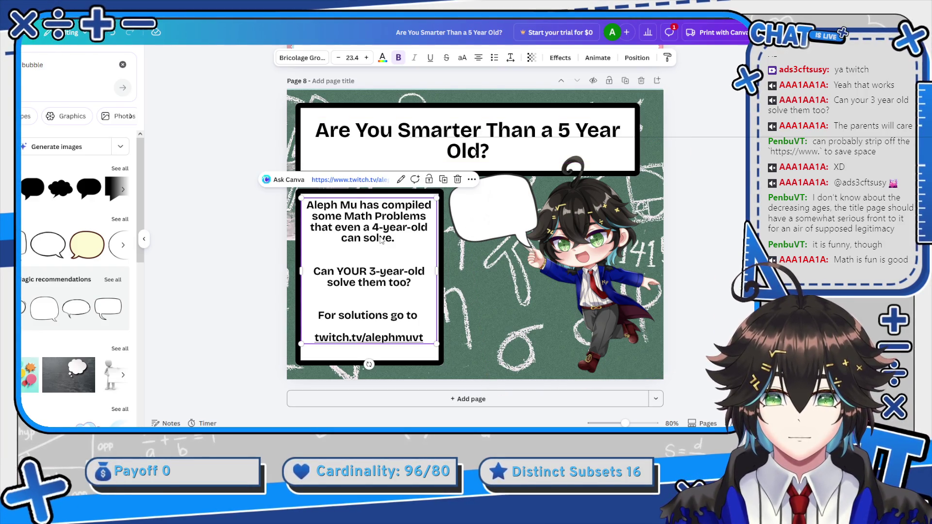
pyautogui.hotkey('ctrl', 'd')
pyautogui.moveTo(442, 204); pyautogui.dragTo(395, 256)
pyautogui.moveTo(407, 290); pyautogui.dragTo(519, 230)
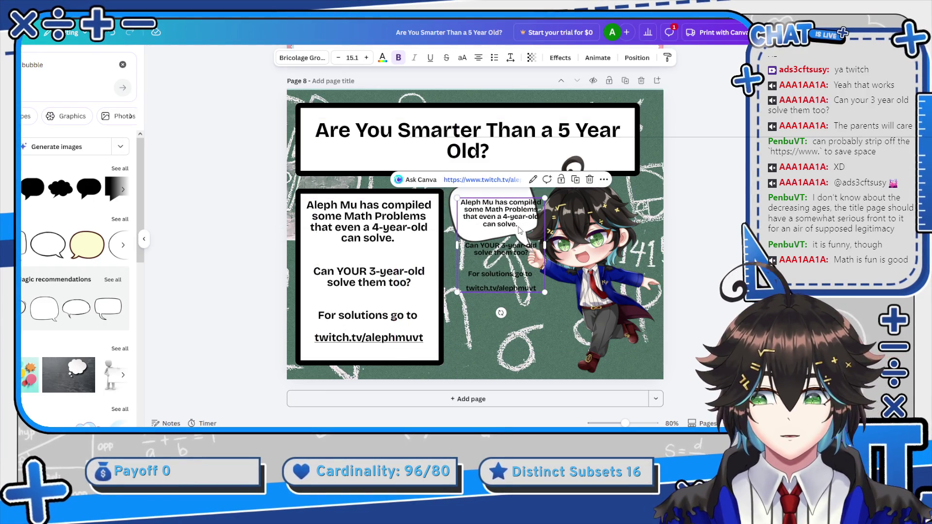
# Replace the copy's text with 'Math is FUN!' and enlarge it to size 18.1.
pyautogui.click(526, 227)
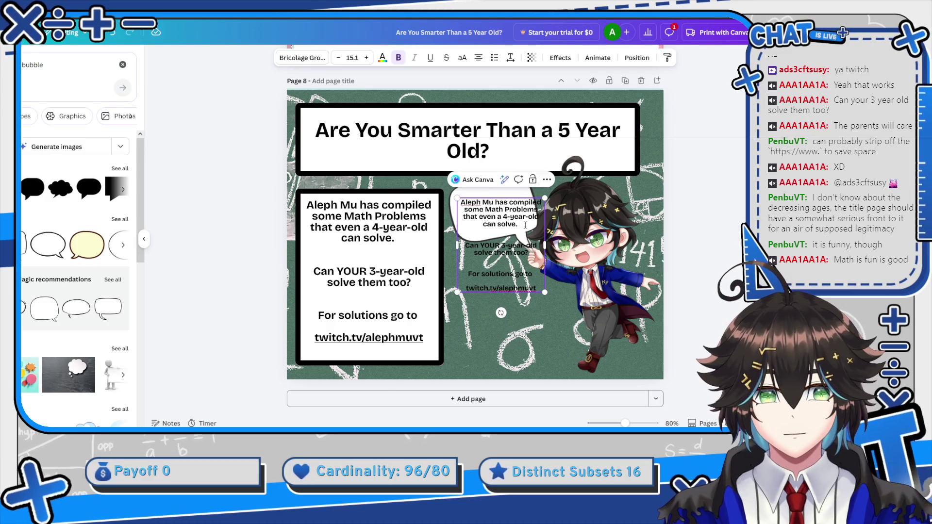
pyautogui.hotkey('ctrl', 'a')
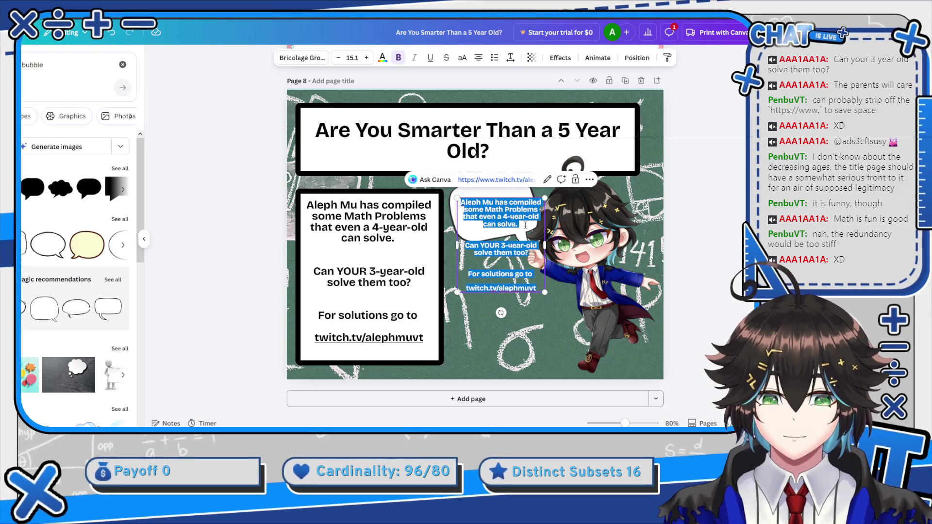
pyautogui.write('Math i')
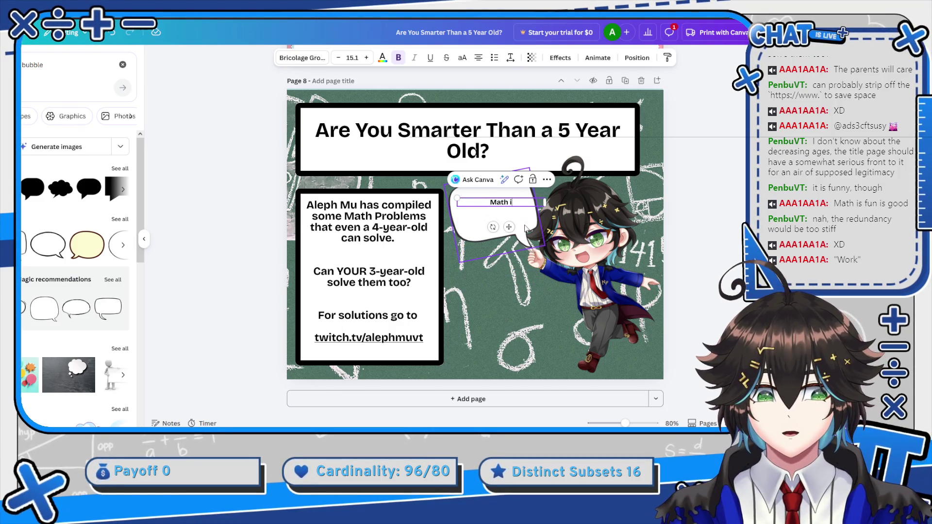
pyautogui.write('s FUN!')
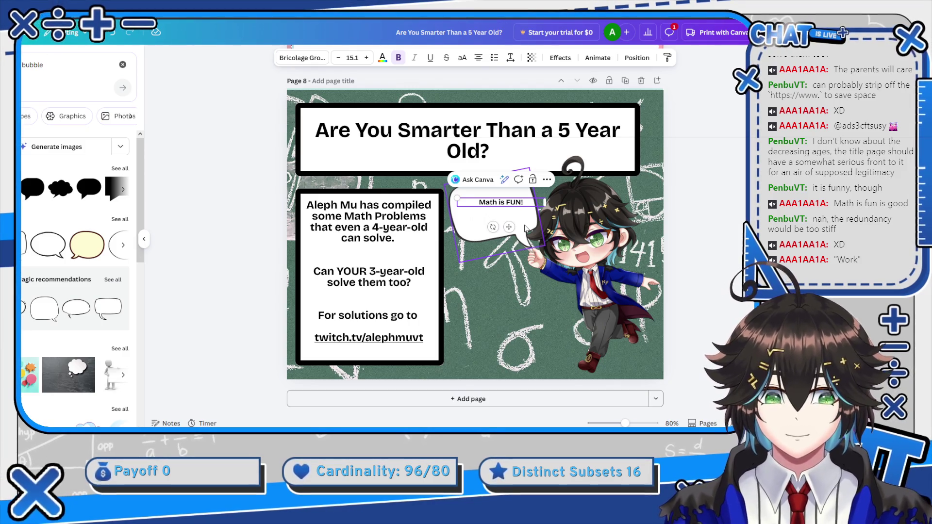
pyautogui.click(363, 61)
pyautogui.click(364, 61)
pyautogui.click(363, 62)
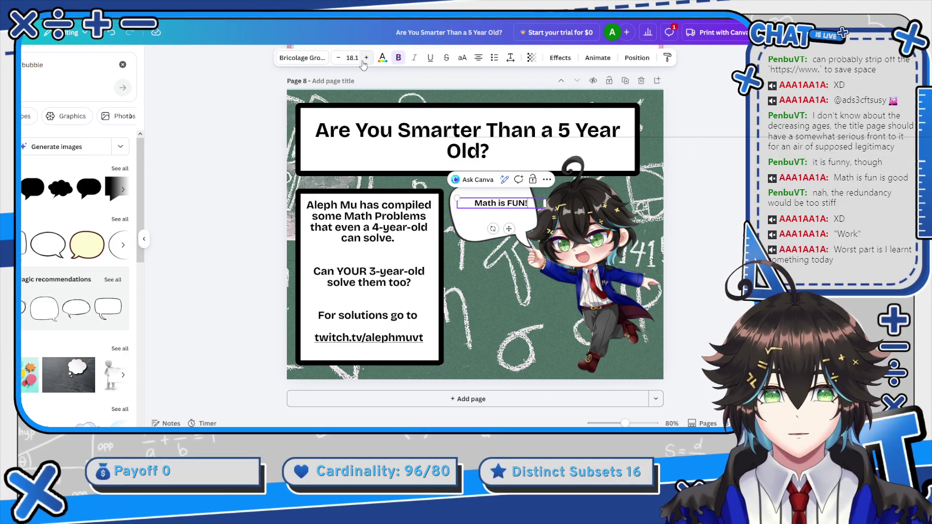
# Increase the 'Math is FUN!' font size to 40.1 and centre it within the bubble.
pyautogui.click(364, 62)
pyautogui.click(363, 61)
pyautogui.click(363, 62)
pyautogui.click(363, 62)
pyautogui.click(364, 61)
pyautogui.click(364, 61)
pyautogui.click(363, 62)
pyautogui.click(363, 61)
pyautogui.click(365, 58)
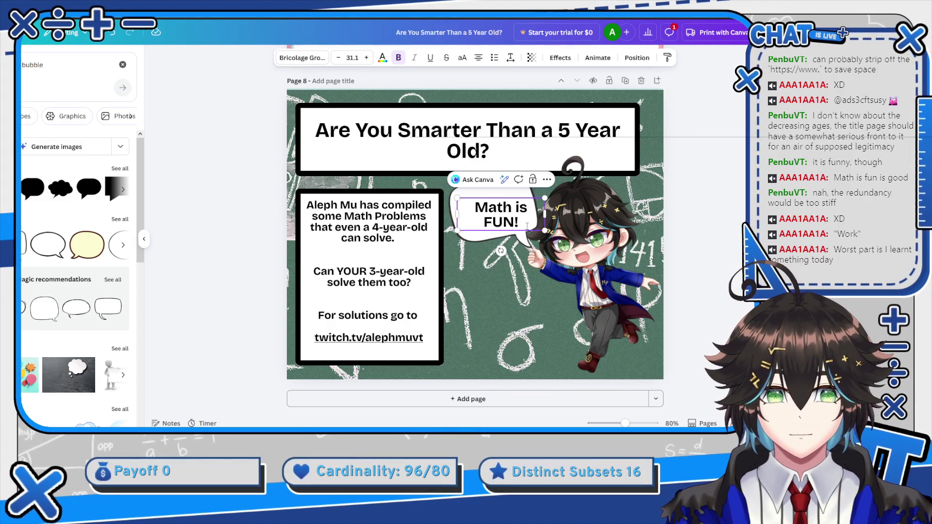
pyautogui.moveTo(530, 232); pyautogui.dragTo(520, 225)
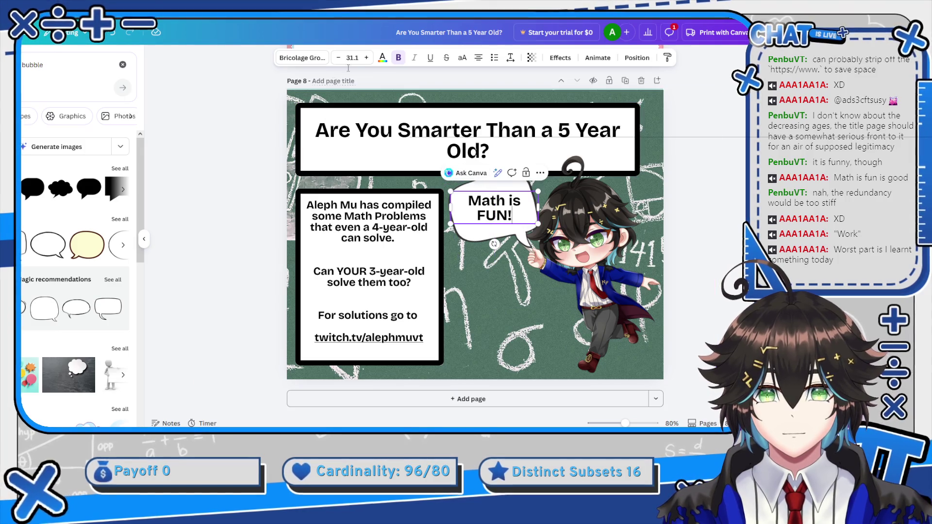
pyautogui.click(364, 59)
pyautogui.click(364, 59)
pyautogui.click(364, 60)
pyautogui.click(364, 59)
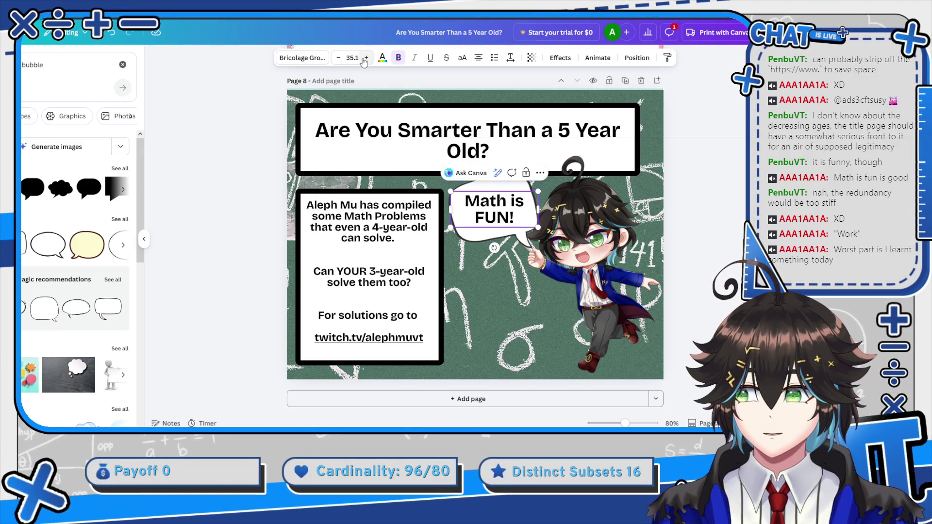
pyautogui.click(365, 58)
pyautogui.click(366, 58)
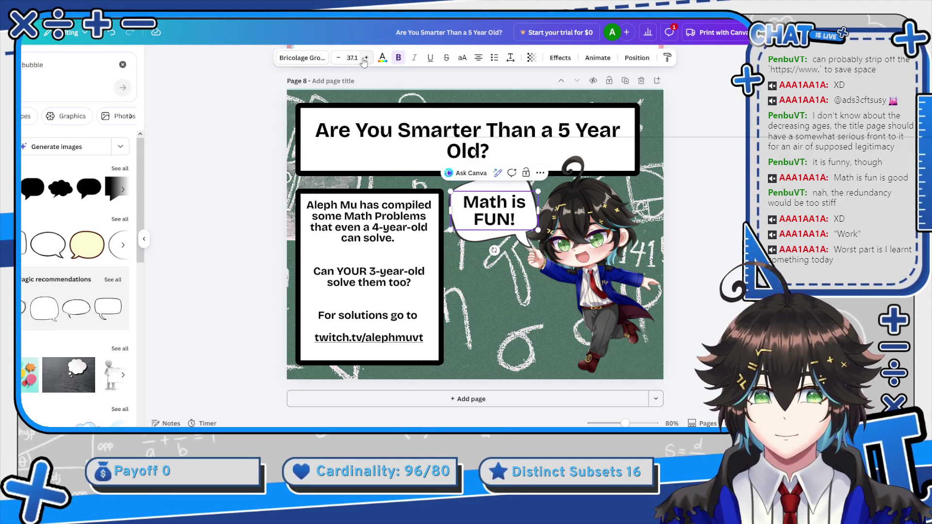
pyautogui.click(364, 59)
pyautogui.click(365, 60)
pyautogui.click(364, 59)
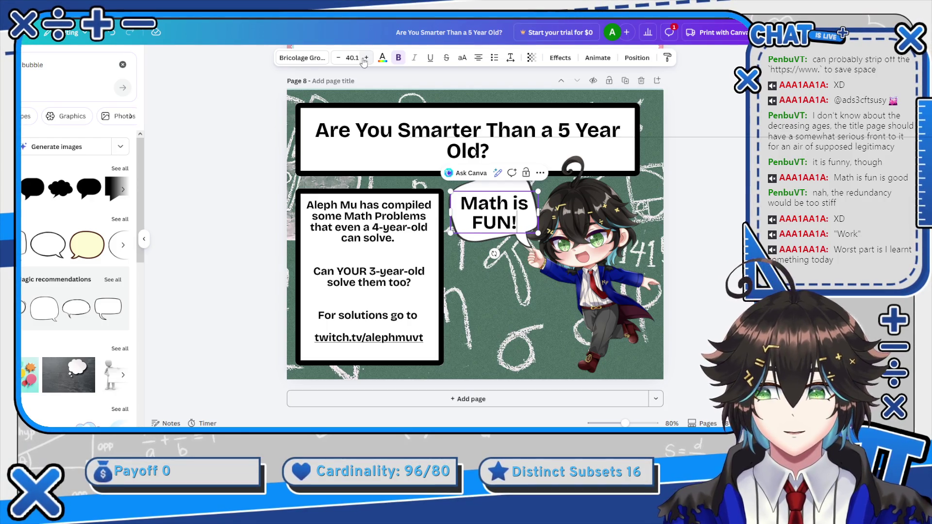
pyautogui.moveTo(500, 233); pyautogui.dragTo(501, 230)
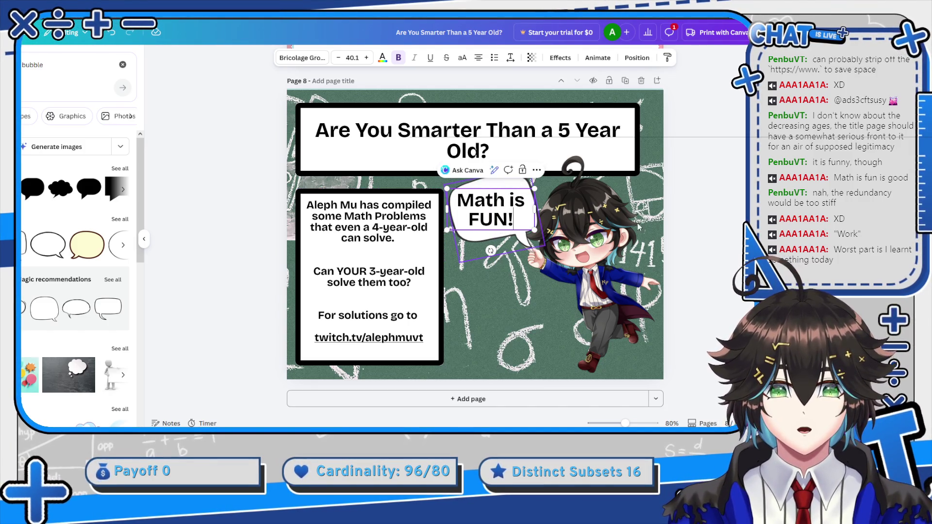
pyautogui.click(711, 188)
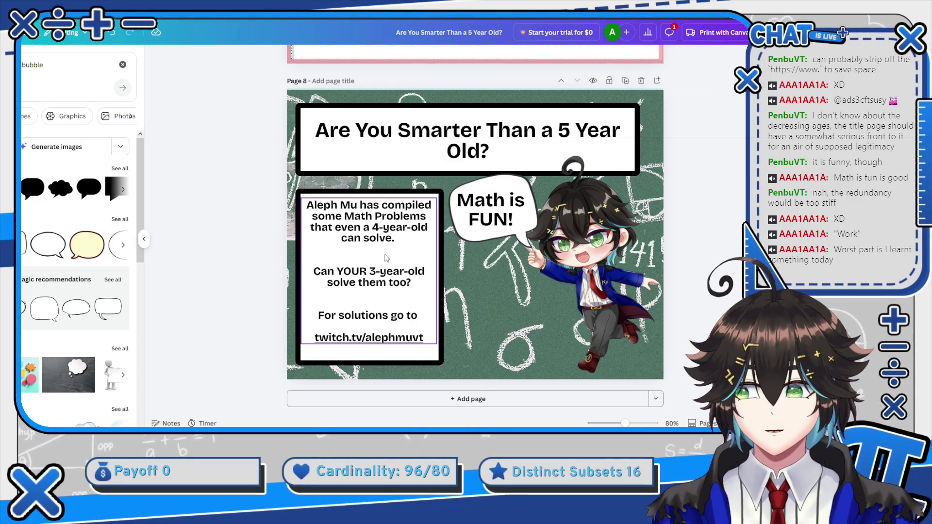
# Remove '3-year-old' and the stray R so the line reads 'Can YOU solve them too?', with YOU underlined.
pyautogui.click(372, 271)
pyautogui.doubleClick(372, 271)
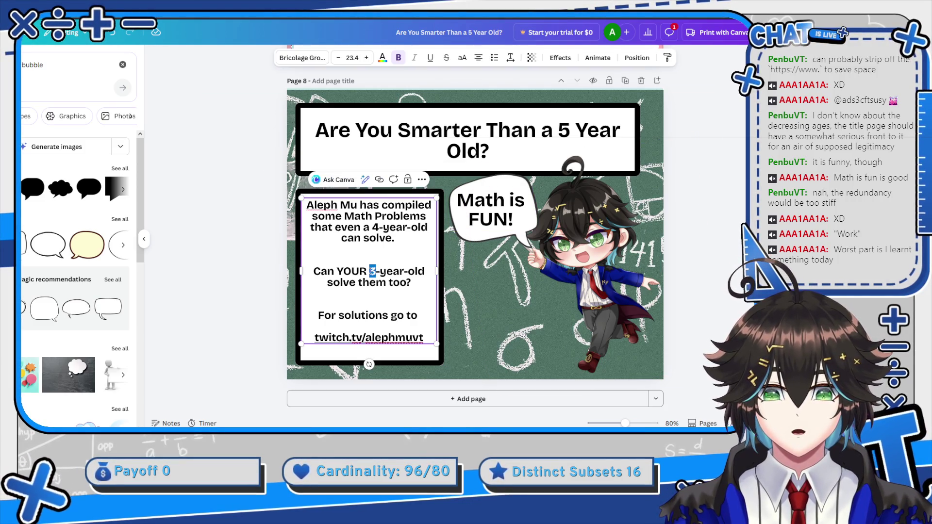
pyautogui.hotkey('shift', 'Right')
pyautogui.hotkey('shift', 'Right')
pyautogui.hotkey('shift', 'Right')
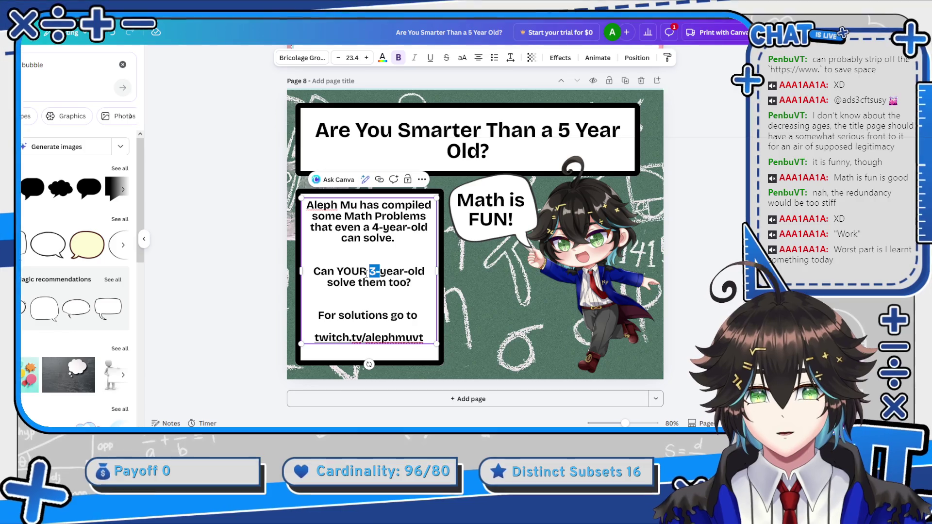
pyautogui.press('BackSpace')
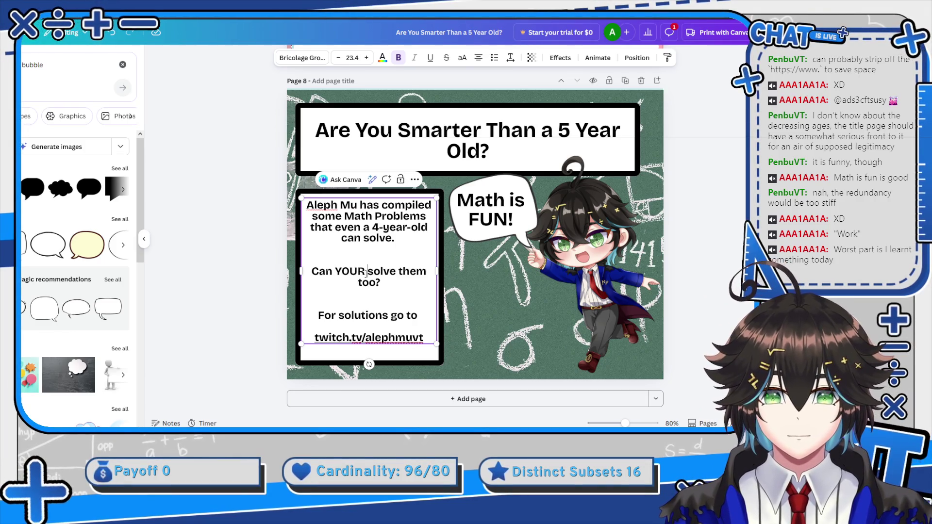
pyautogui.press('Delete')
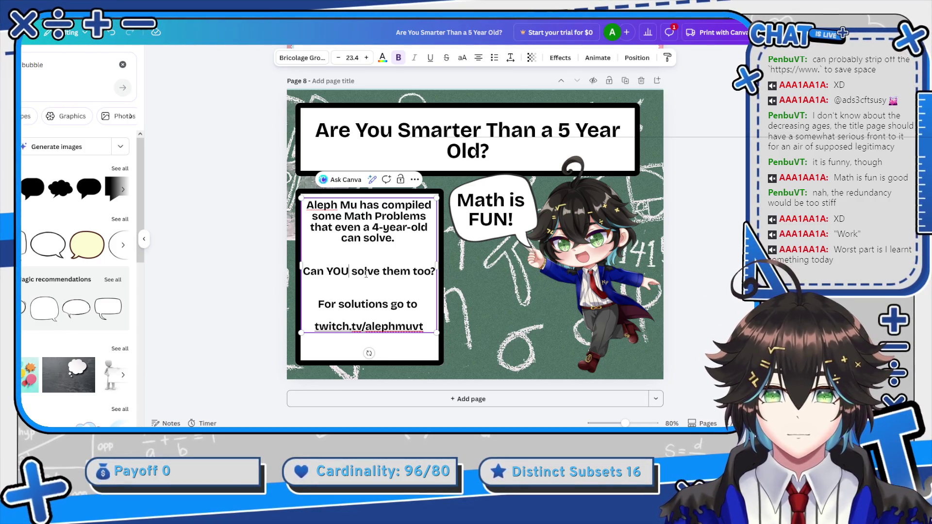
pyautogui.hotkey('shift', 'Left')
pyautogui.hotkey('shift', 'Left')
pyautogui.hotkey('shift', 'Left')
pyautogui.hotkey('ctrl', 'u')
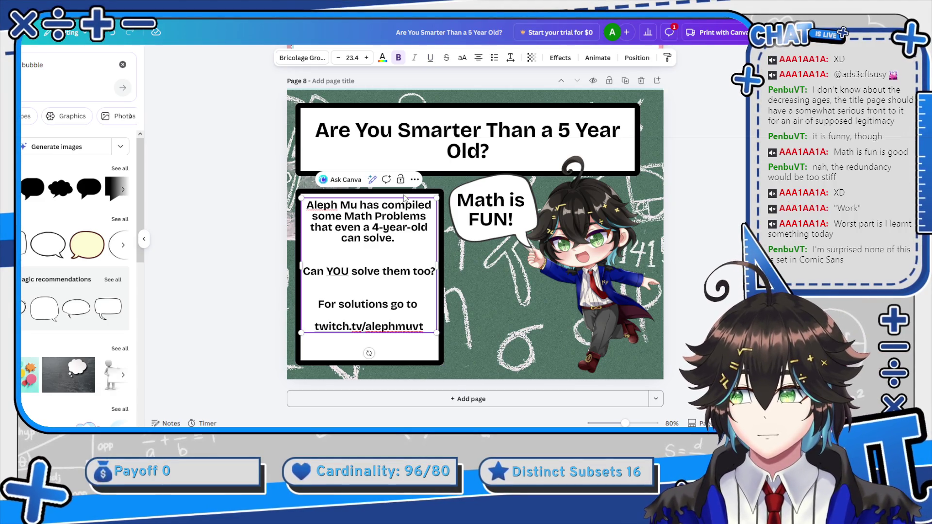
pyautogui.click(477, 209)
pyautogui.doubleClick(477, 210)
# Set the 'Math is FUN!' bubble text in Comic Sans at regular weight.
pyautogui.tripleClick(478, 210)
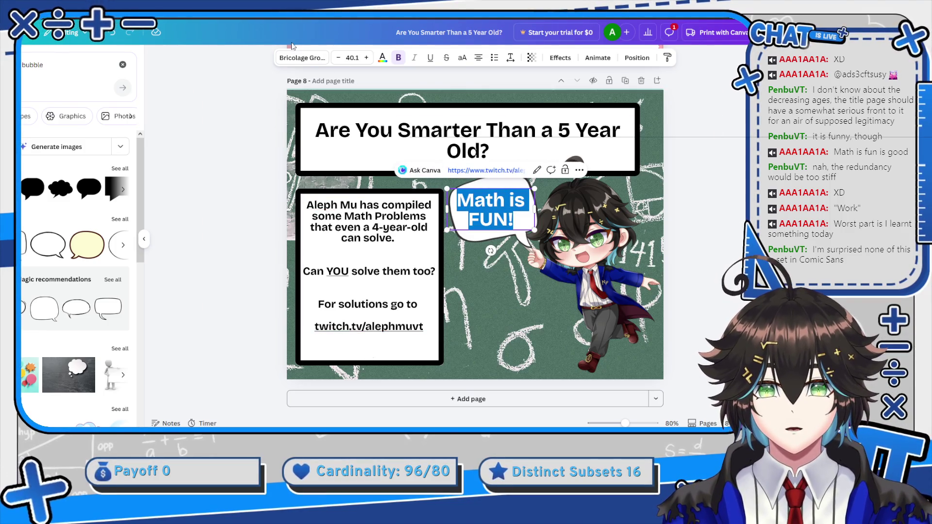
pyautogui.click(313, 62)
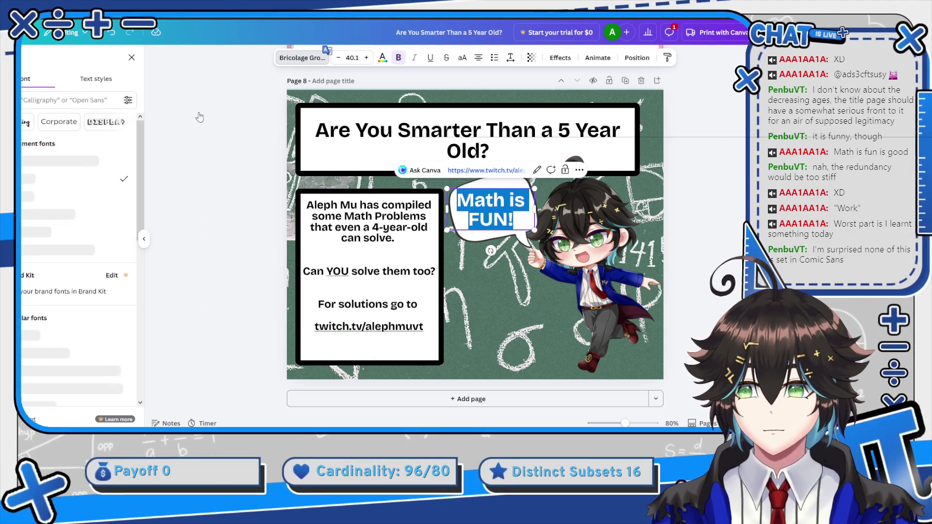
pyautogui.click(76, 103)
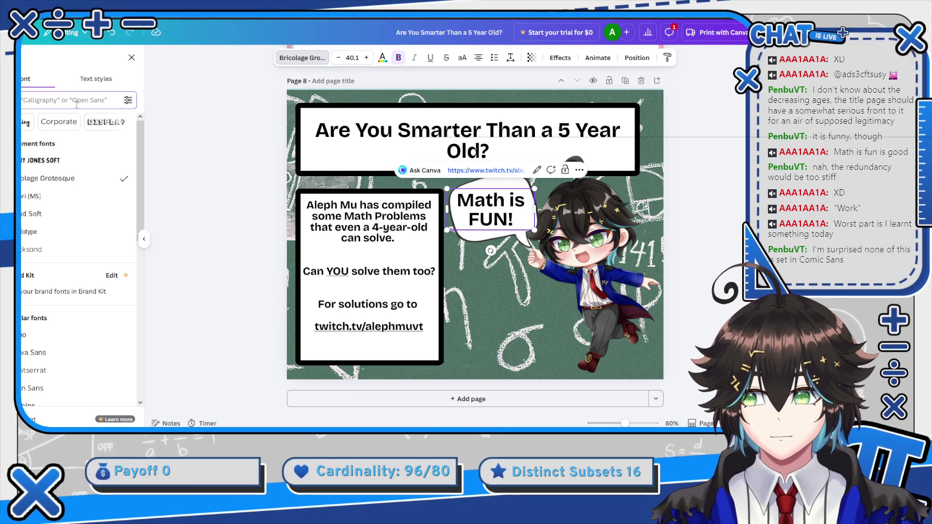
pyautogui.write('ic')
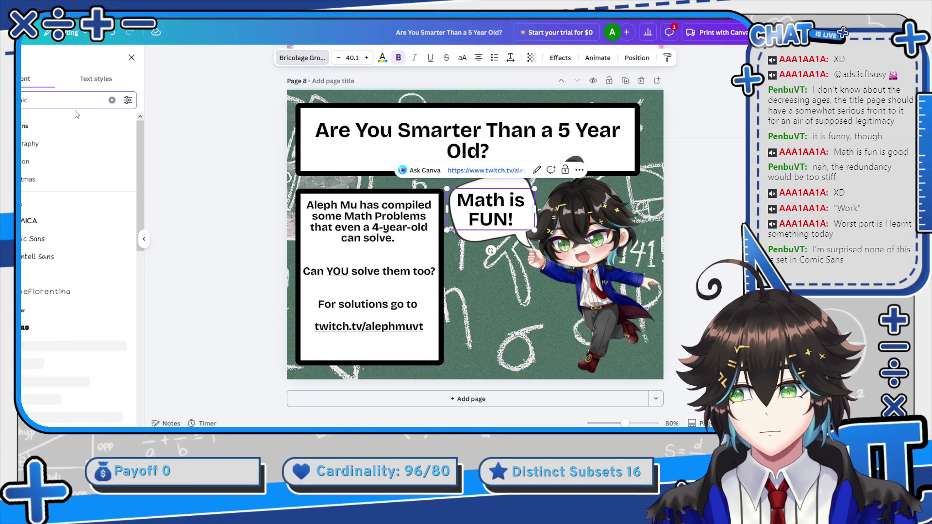
pyautogui.click(42, 221)
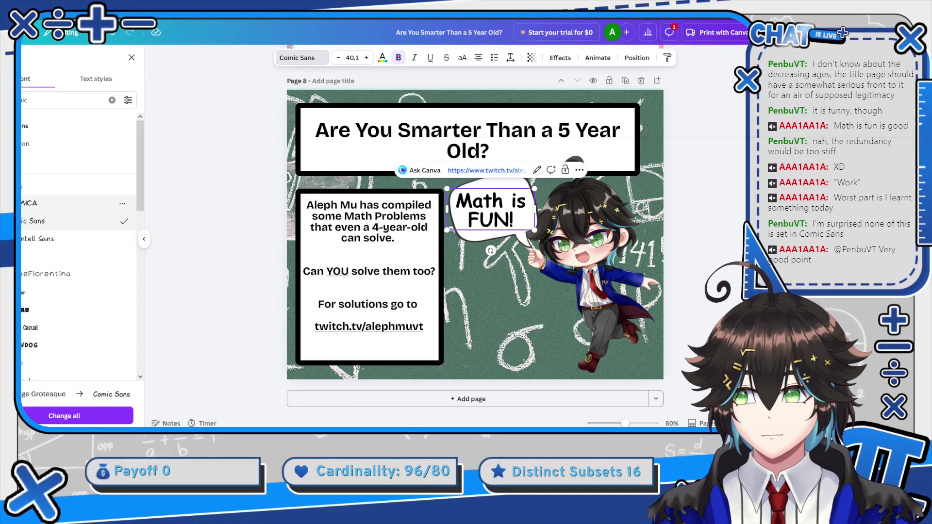
pyautogui.click(24, 221)
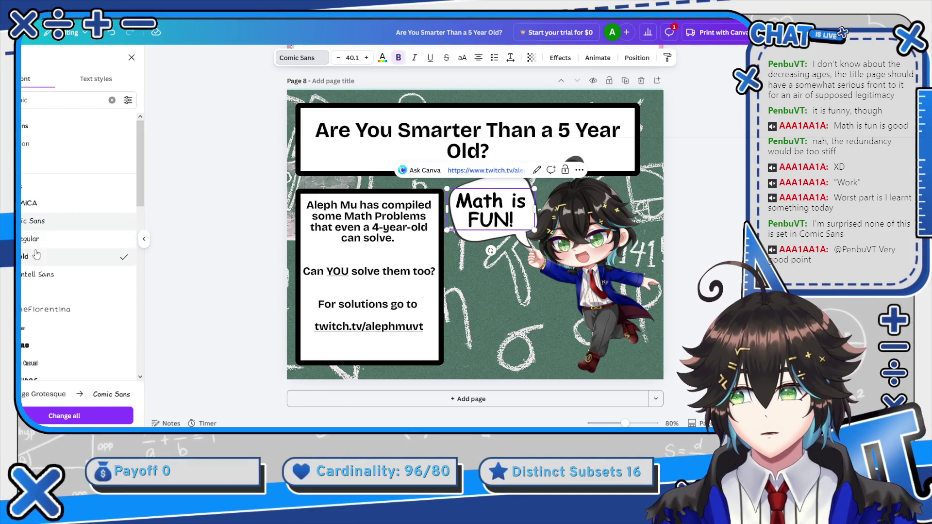
pyautogui.click(43, 240)
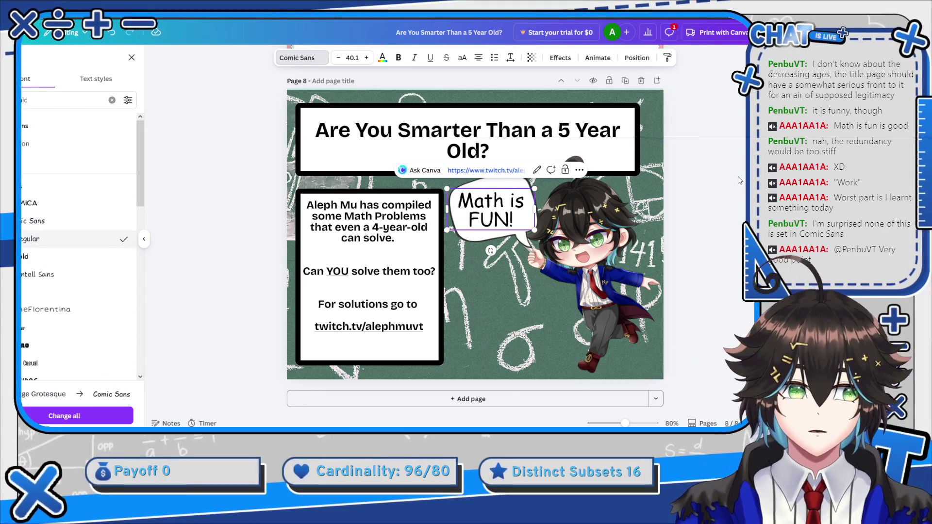
pyautogui.click(513, 229)
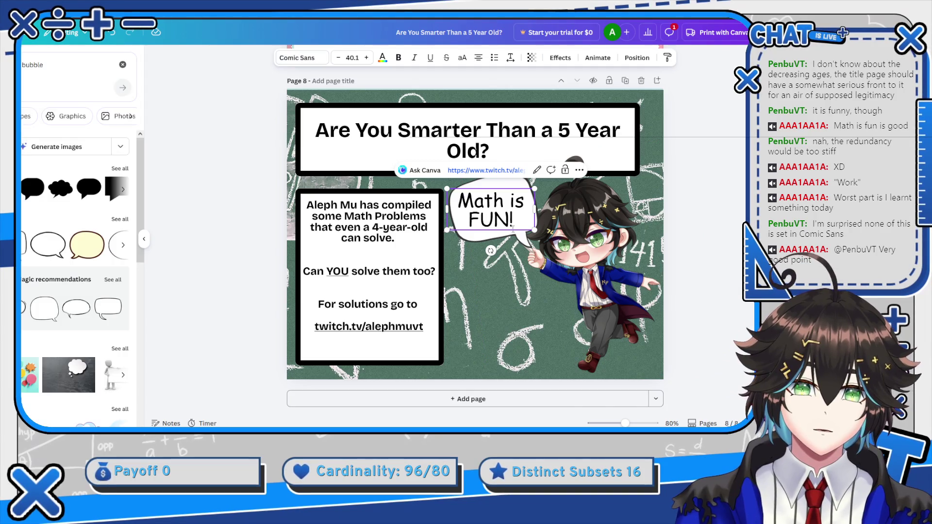
# Try Comic Sans on all page text, then revert it to the original bold sans font.
pyautogui.click(484, 150)
pyautogui.hotkey('ctrl', 'a')
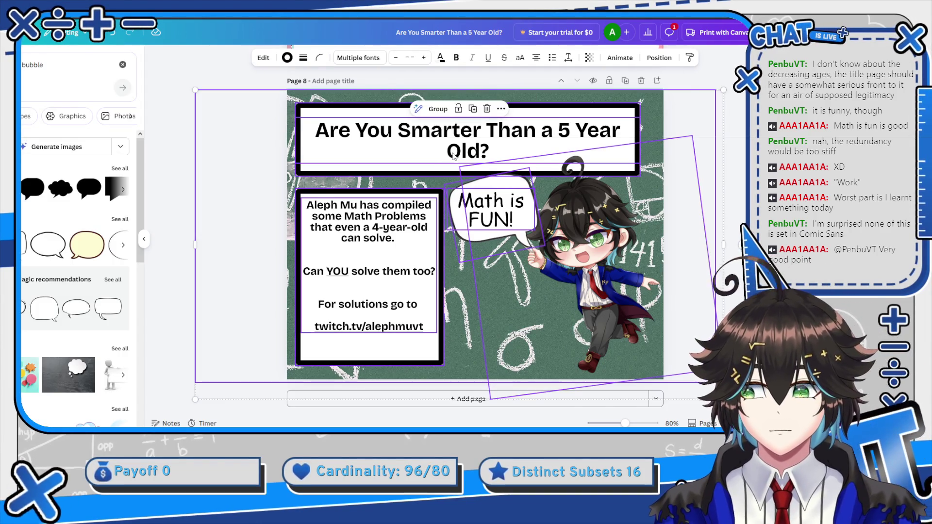
pyautogui.click(368, 59)
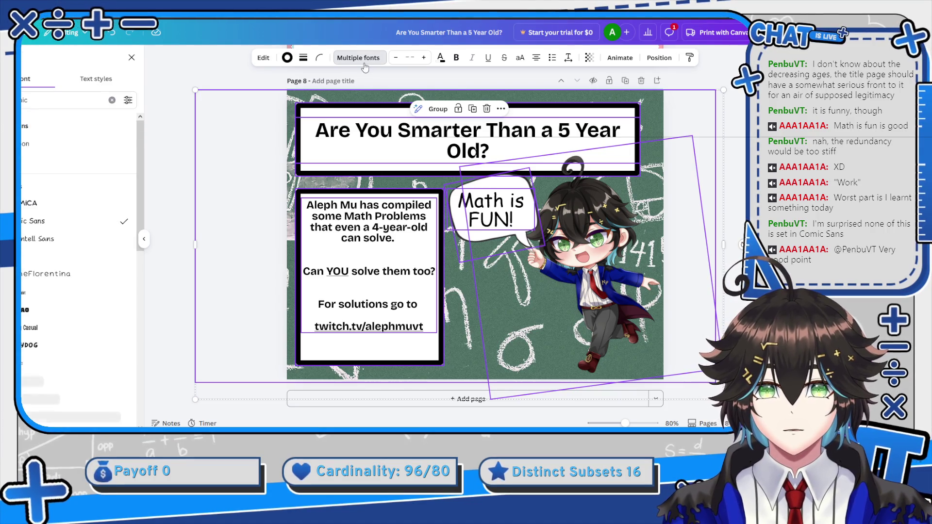
pyautogui.click(26, 224)
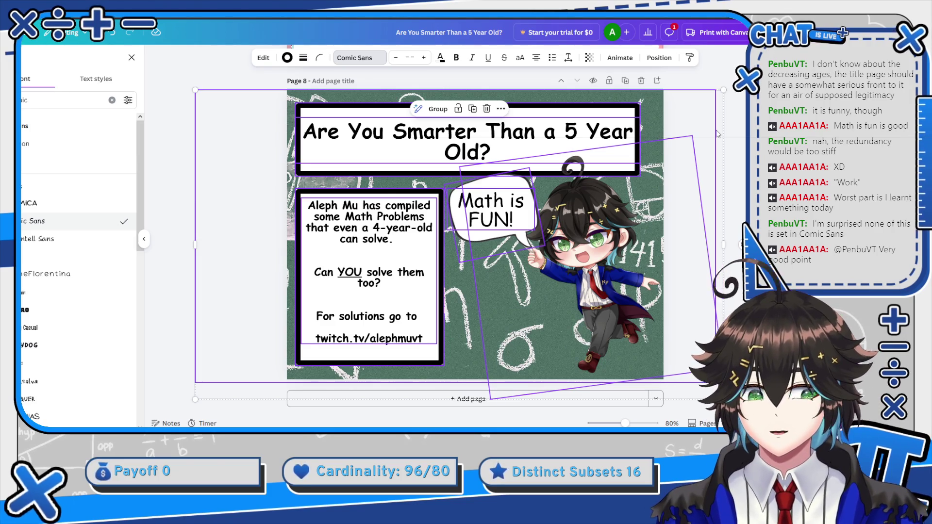
pyautogui.press('Escape')
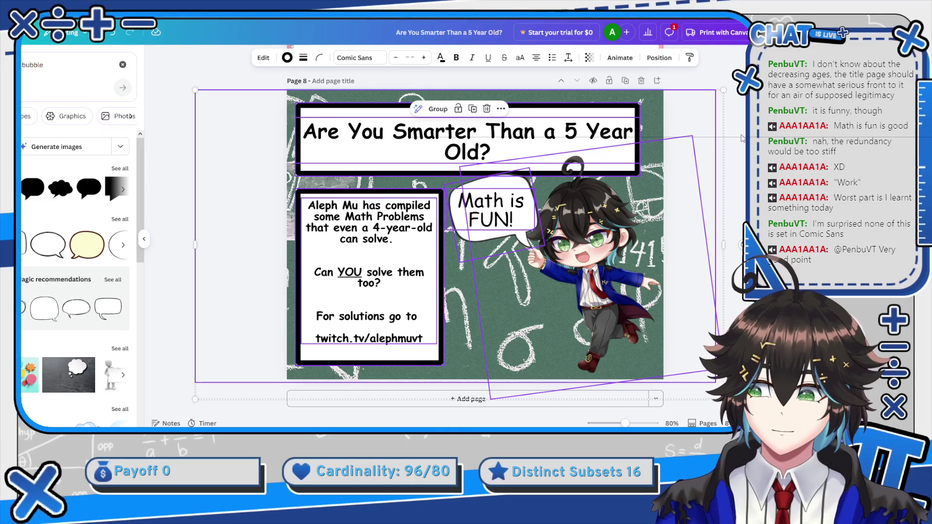
pyautogui.click(742, 138)
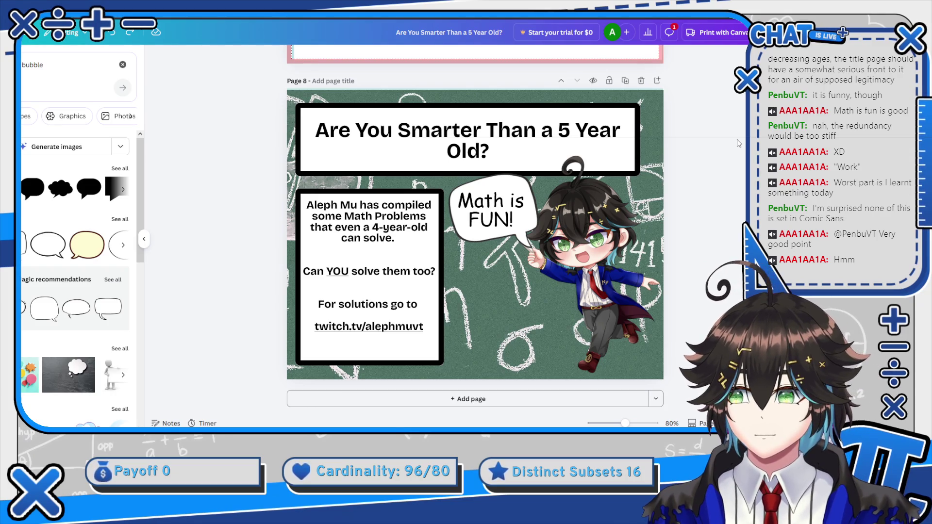
# Put the hyphen back between 4 and year in '4-year-old'.
pyautogui.click(380, 234)
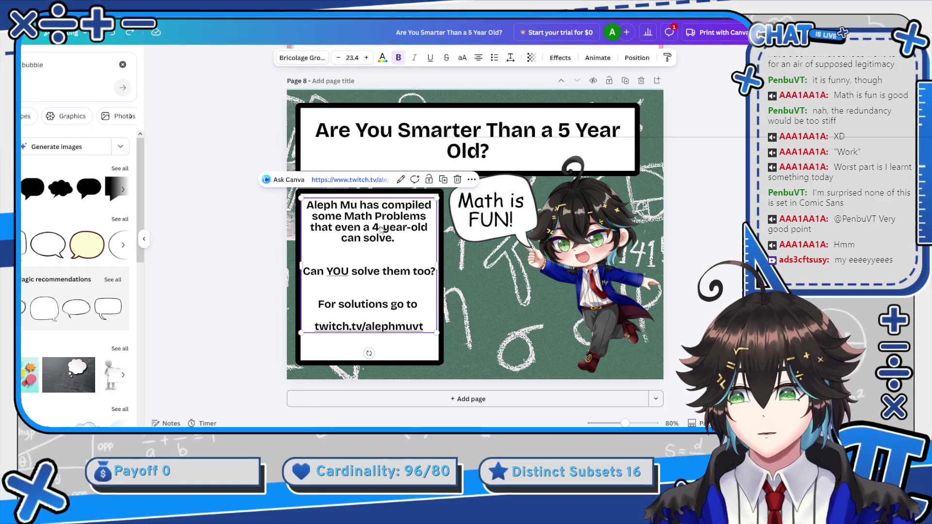
pyautogui.doubleClick(381, 228)
pyautogui.write('-')
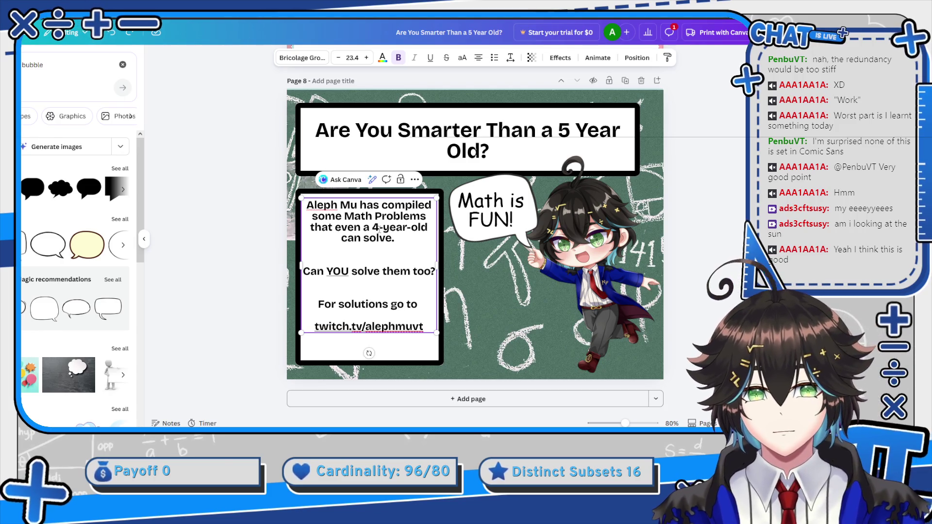
# Replace '4-year-old' with 'any kid' so the blurb reads 'that even any kid can solve'.
pyautogui.doubleClick(379, 228)
pyautogui.press('BackSpace')
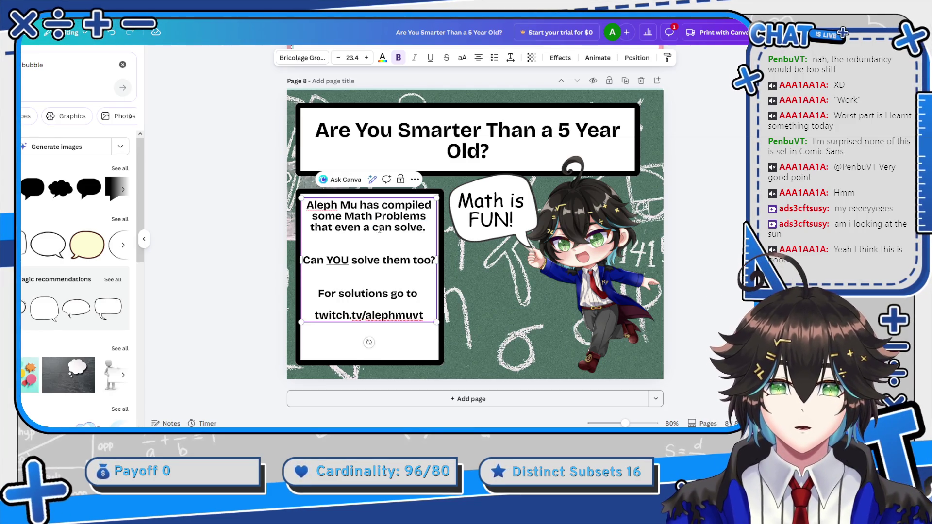
pyautogui.write('ny kid')
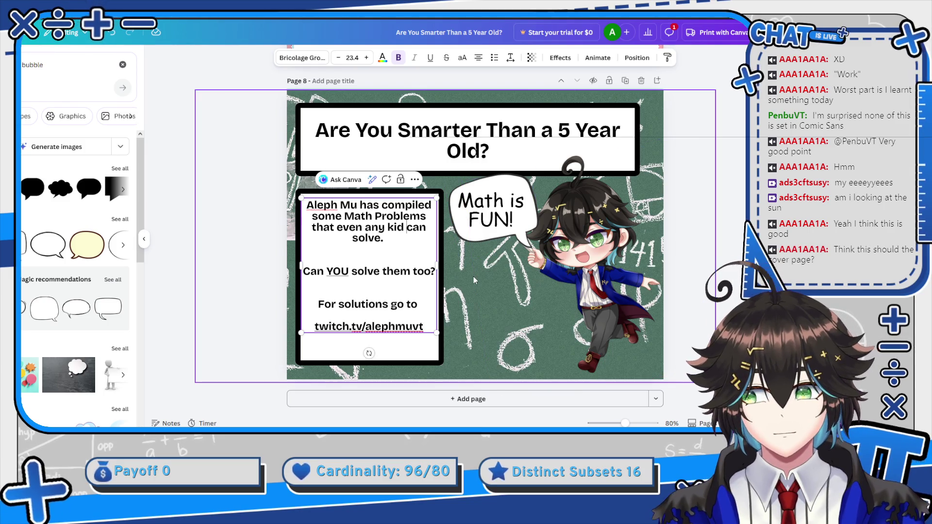
pyautogui.scroll(2, 633, 170)
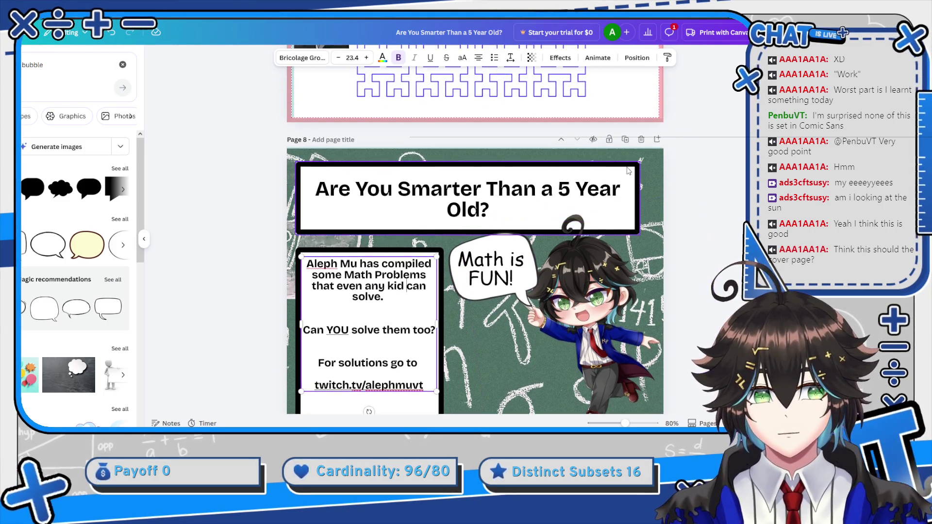
pyautogui.scroll(-2, 437, 390)
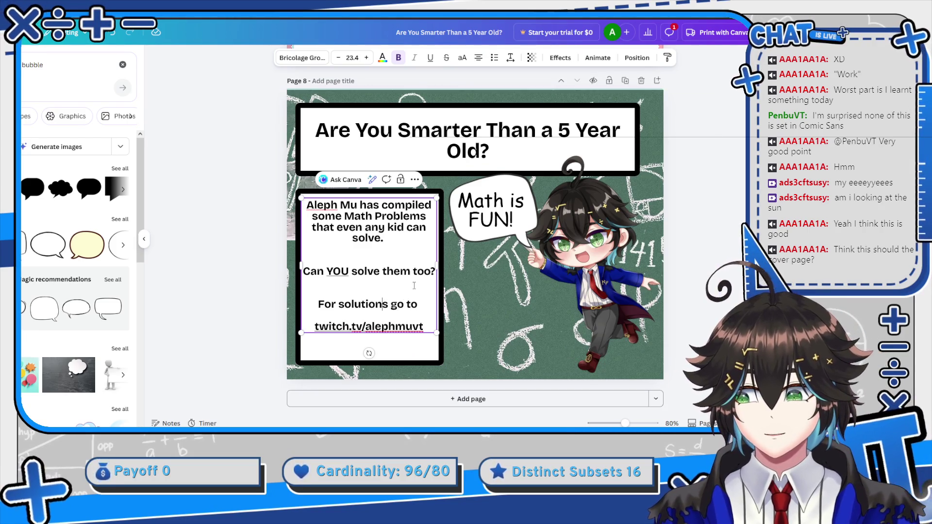
pyautogui.scroll(6, 387, 252)
pyautogui.scroll(-6, 387, 252)
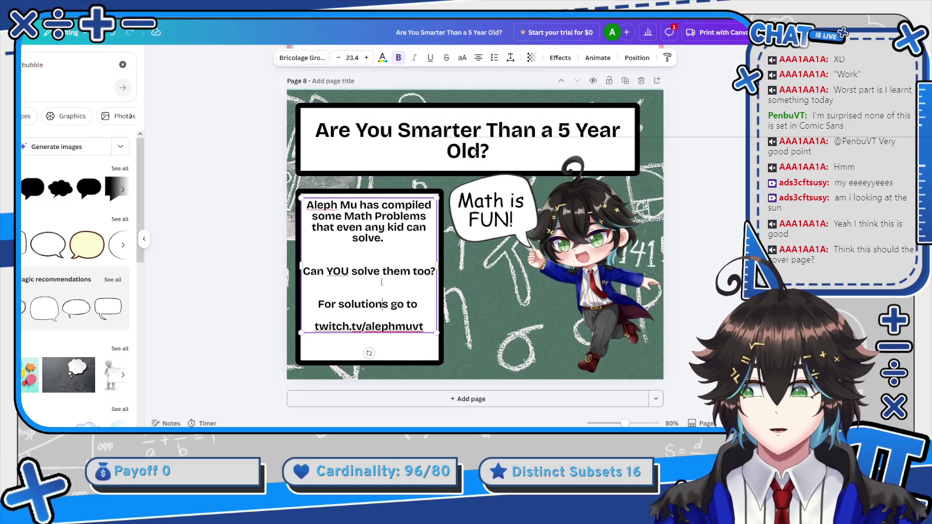
pyautogui.scroll(3, 607, 192)
# Move the 'Are You Smarter Than a 5 Year Old?' slide up six positions to Page 1, then deselect it.
pyautogui.click(561, 170)
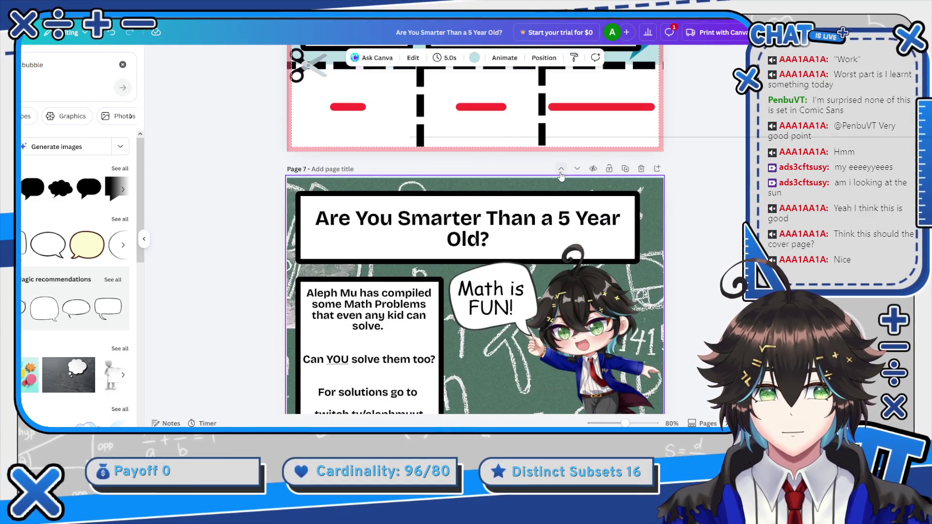
pyautogui.click(561, 169)
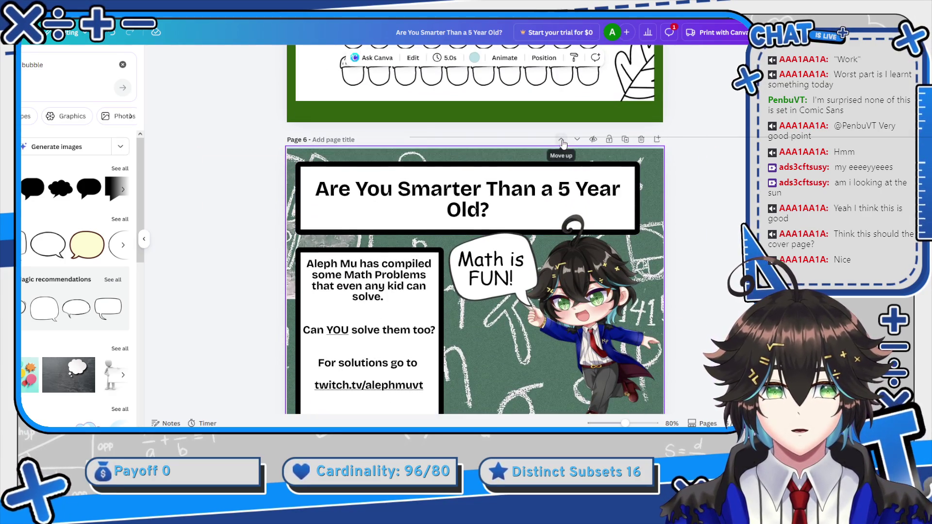
pyautogui.scroll(-5, 569, 195)
pyautogui.scroll(5, 570, 194)
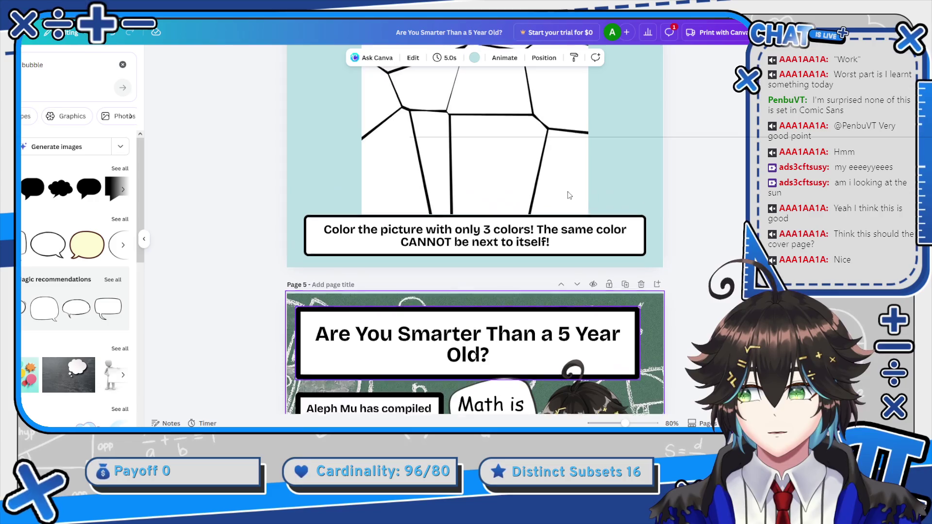
pyautogui.click(561, 258)
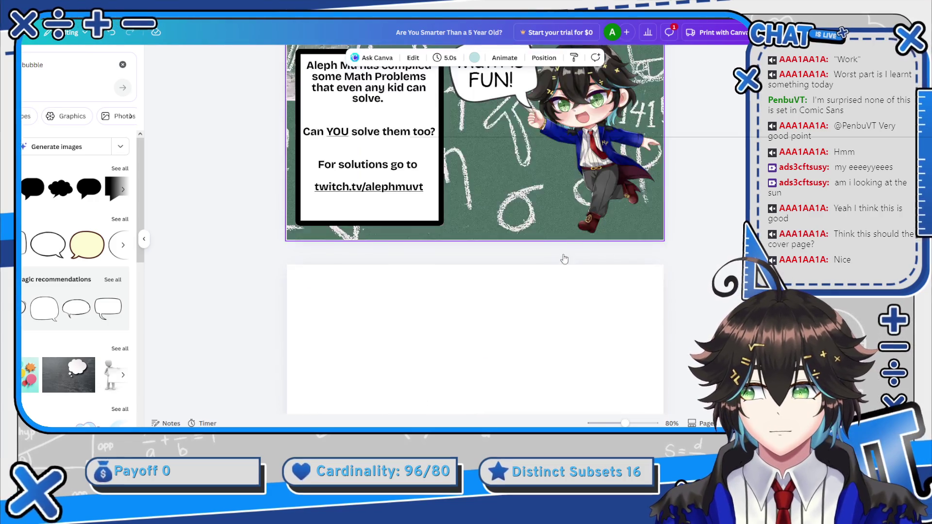
pyautogui.click(561, 257)
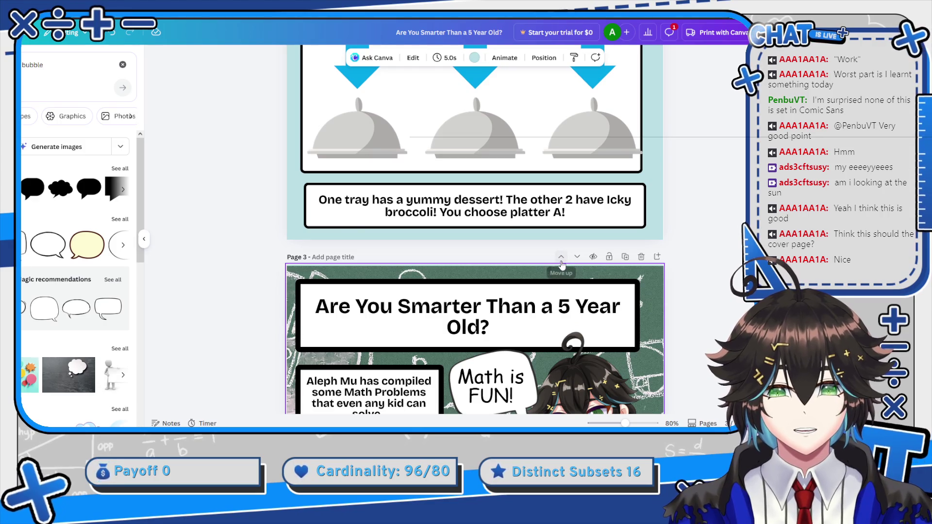
pyautogui.click(561, 258)
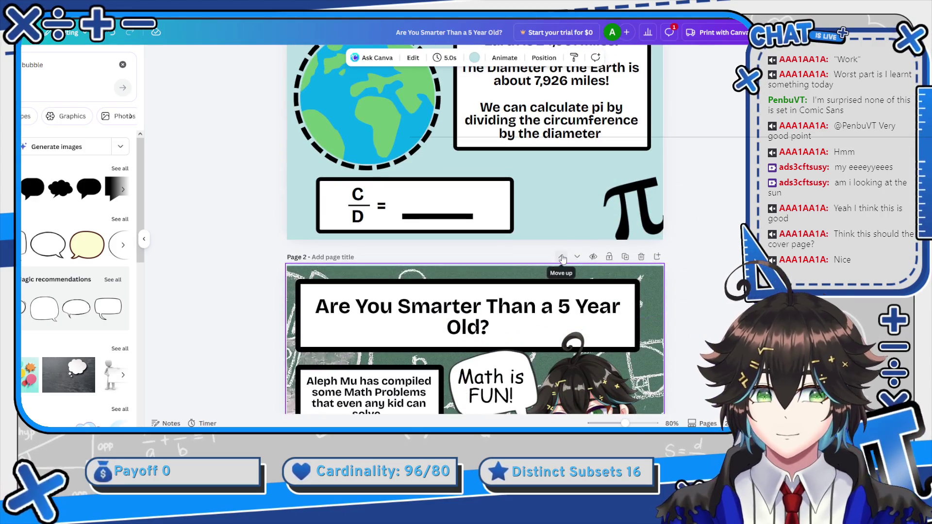
pyautogui.click(561, 256)
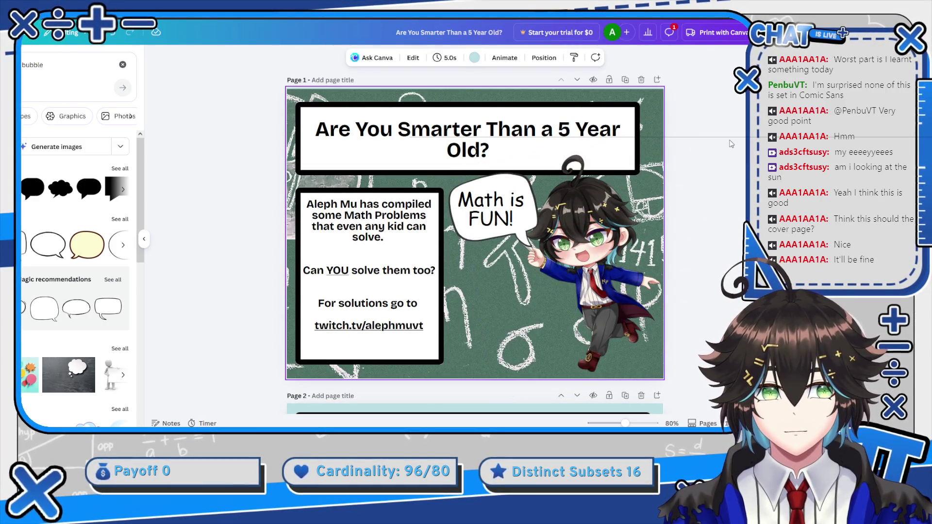
pyautogui.click(727, 144)
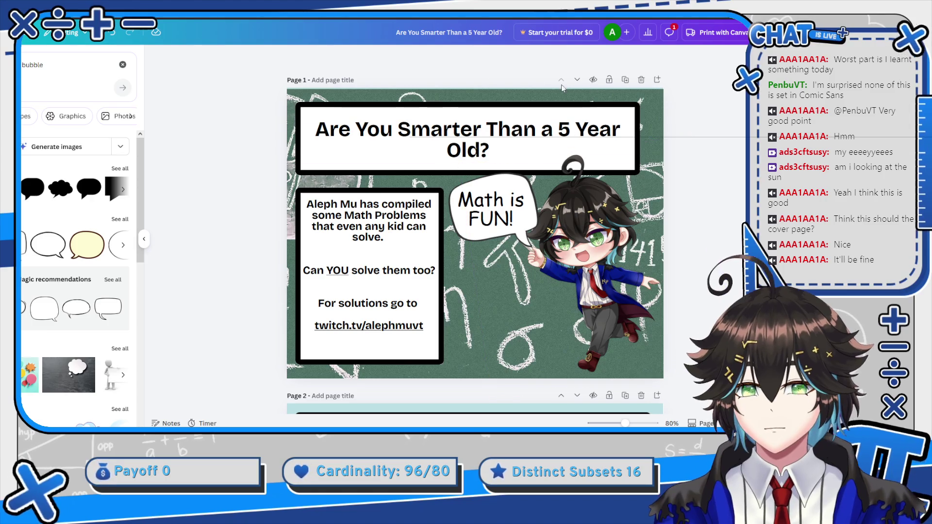
pyautogui.scroll(-3, 714, 146)
pyautogui.scroll(2, 710, 144)
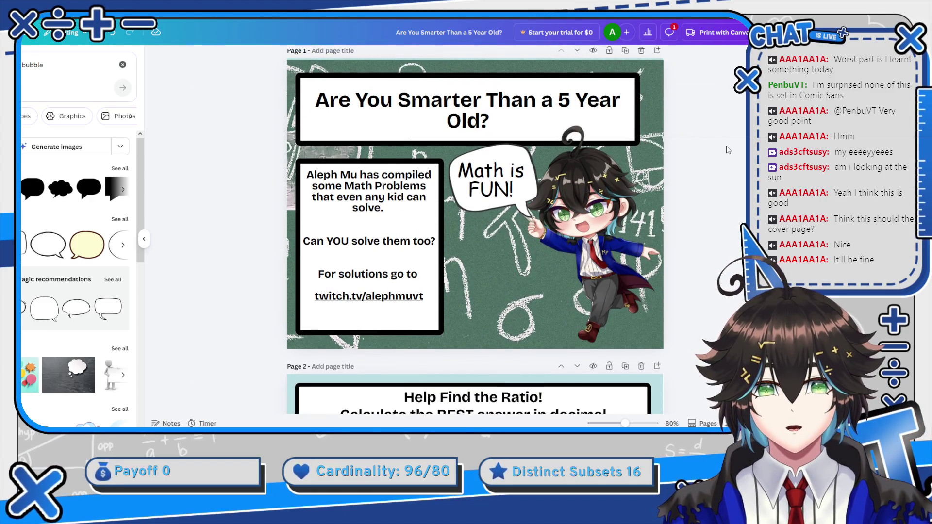
pyautogui.scroll(-3, 728, 150)
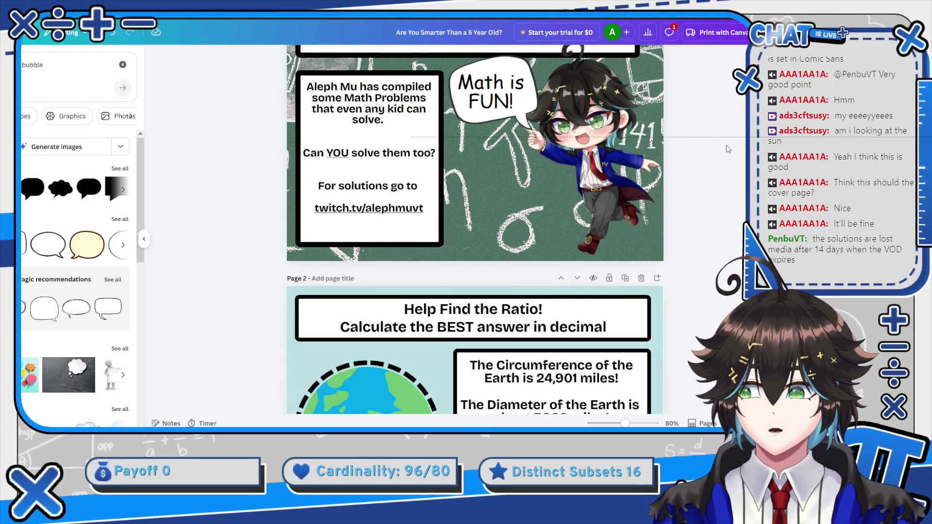
pyautogui.scroll(-5, 728, 149)
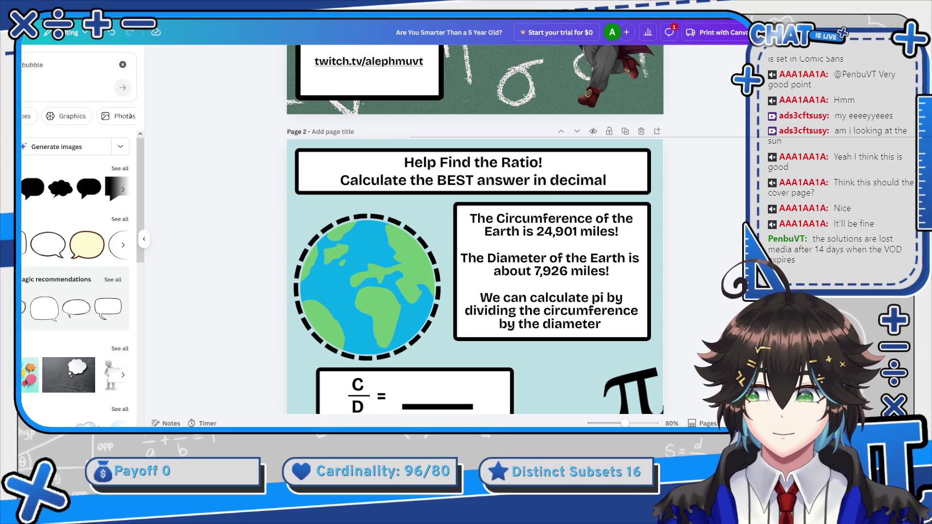
pyautogui.scroll(-1, 704, 193)
pyautogui.scroll(-6, 704, 193)
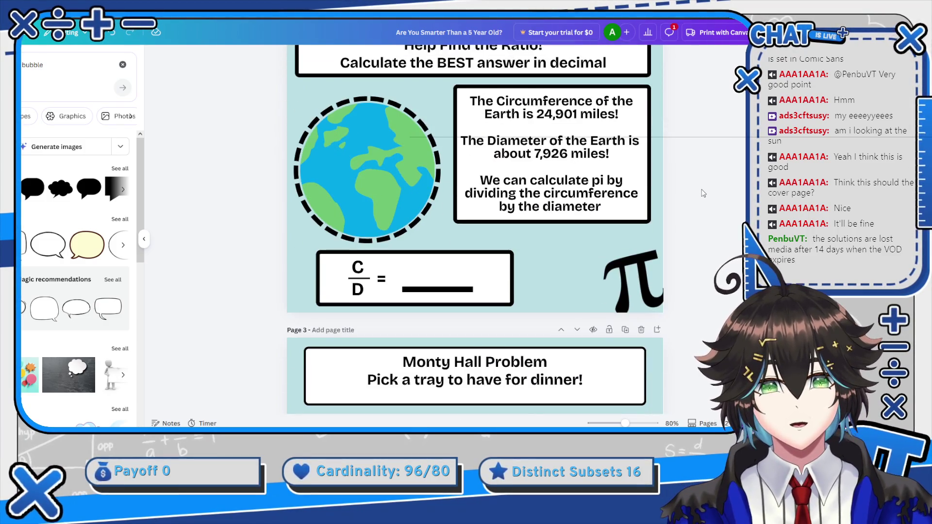
pyautogui.scroll(2, 704, 186)
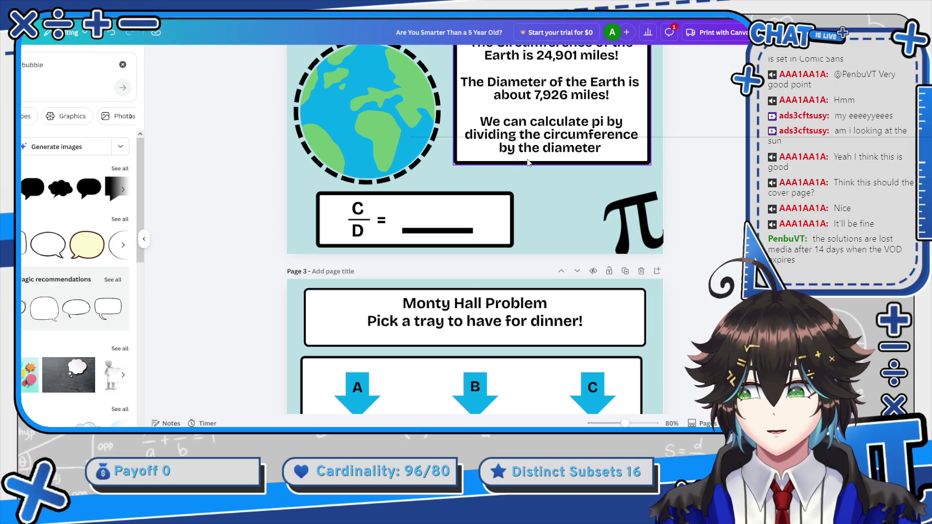
pyautogui.scroll(4, 529, 163)
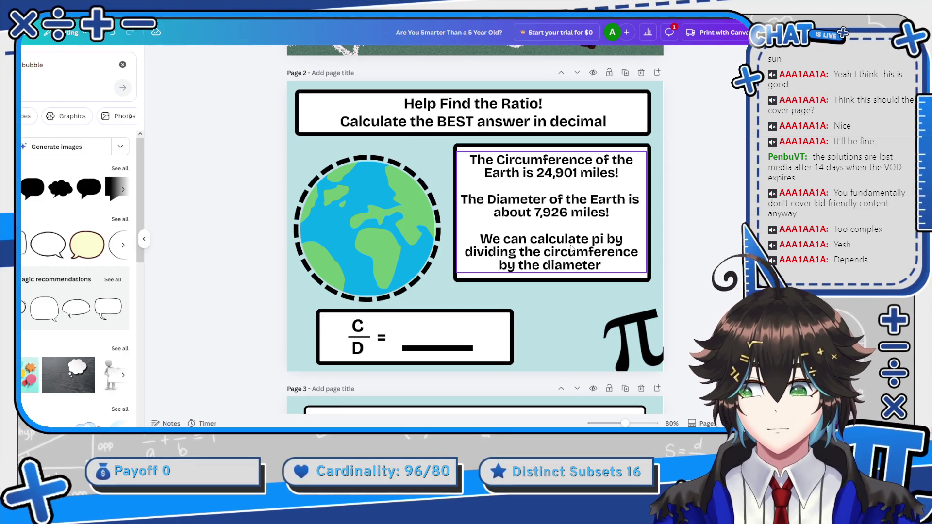
pyautogui.scroll(-8, 634, 205)
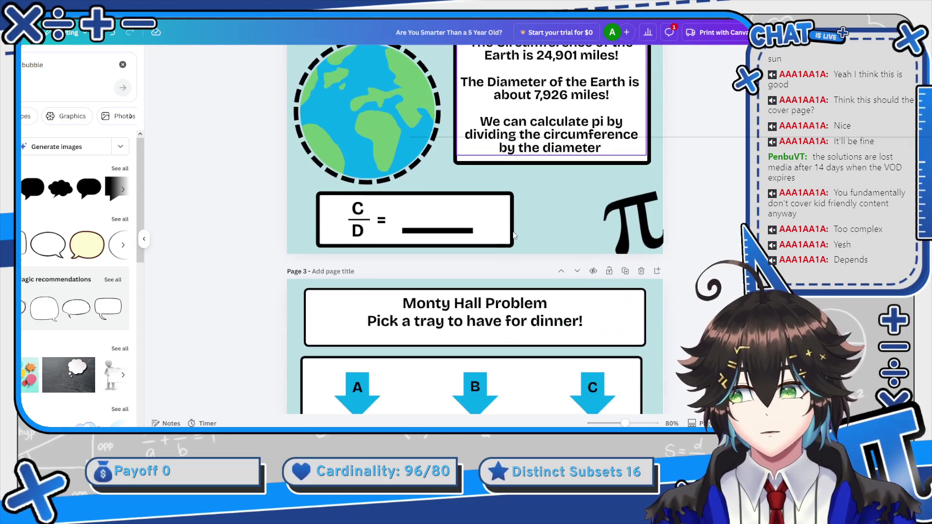
pyautogui.scroll(-10, 414, 231)
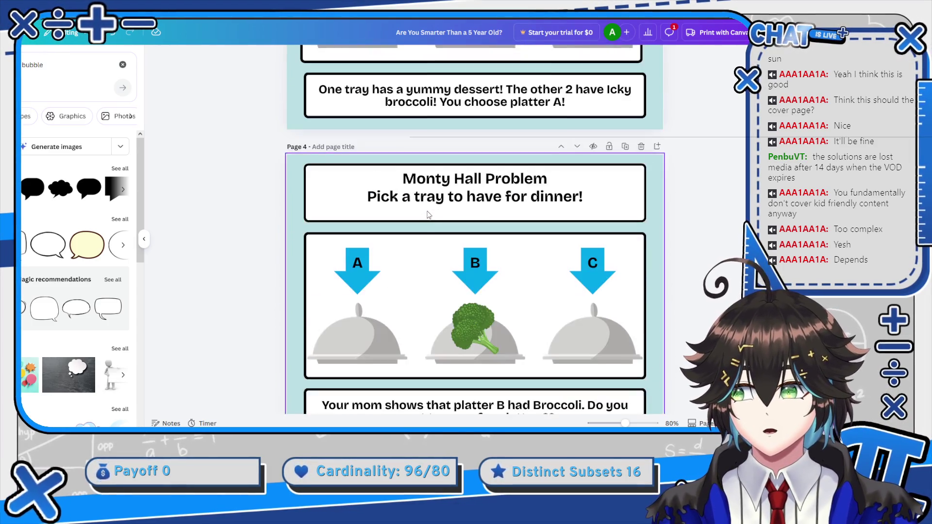
pyautogui.scroll(-7, 521, 189)
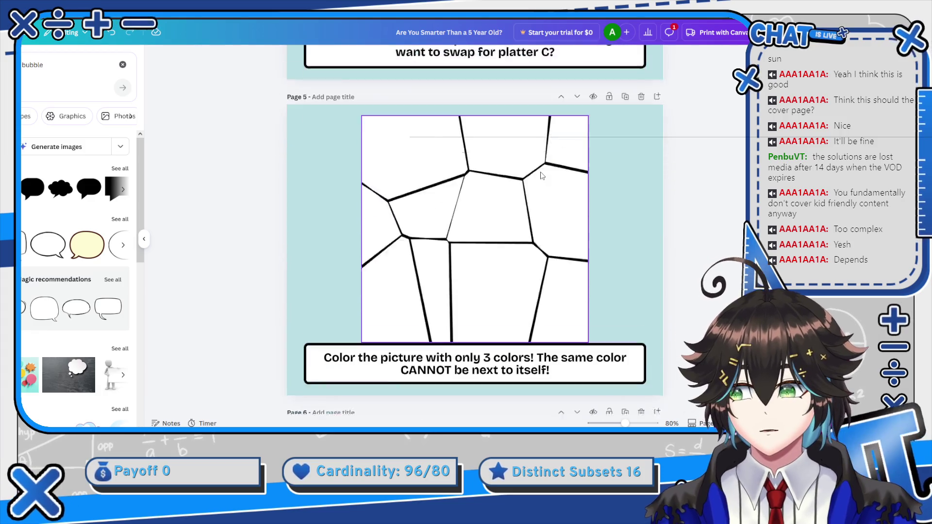
pyautogui.scroll(-10, 542, 182)
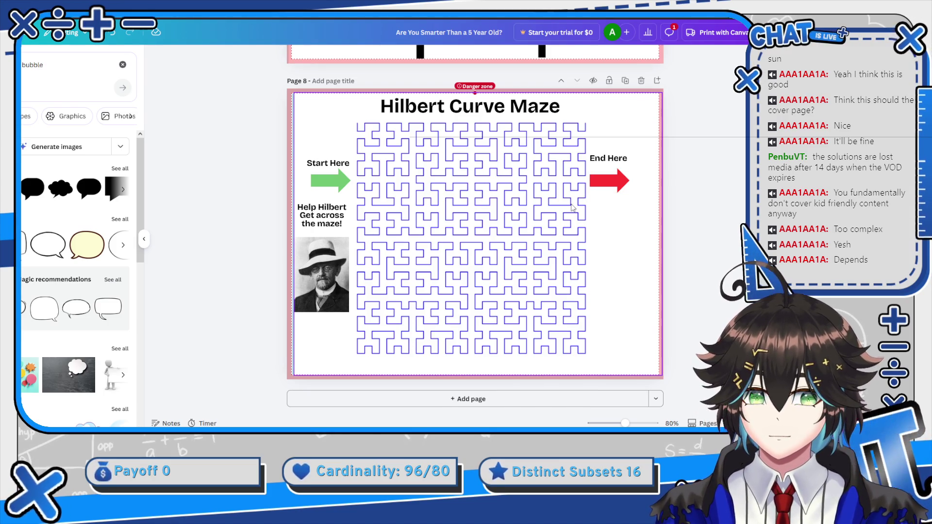
pyautogui.scroll(15, 573, 208)
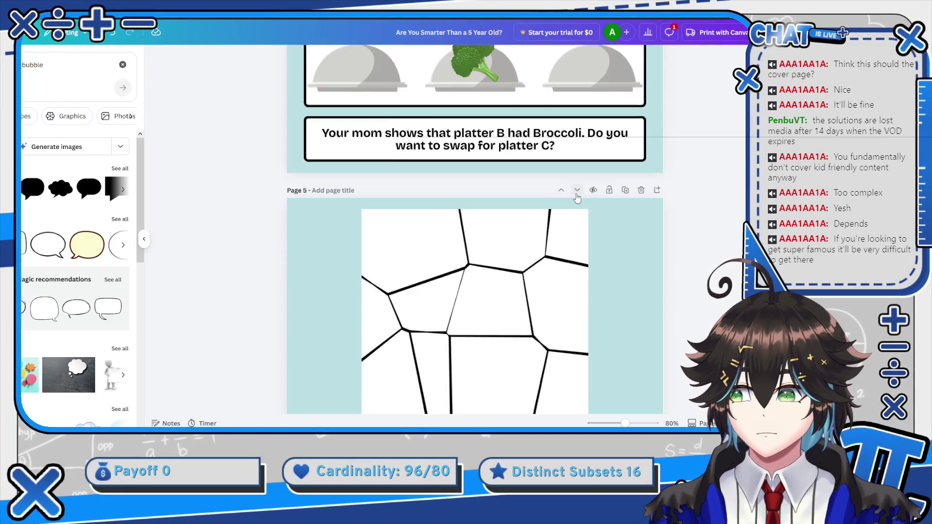
pyautogui.scroll(20, 576, 196)
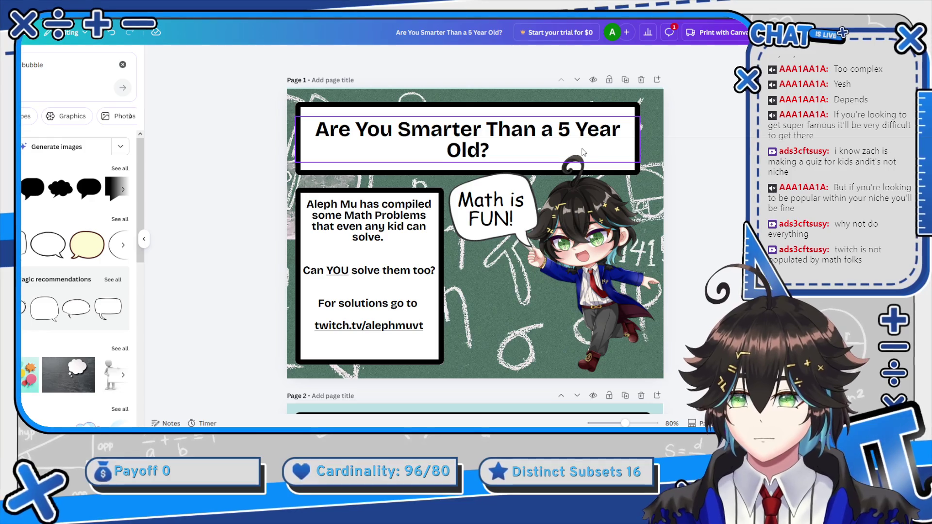
pyautogui.scroll(-5, 595, 138)
pyautogui.scroll(5, 434, 143)
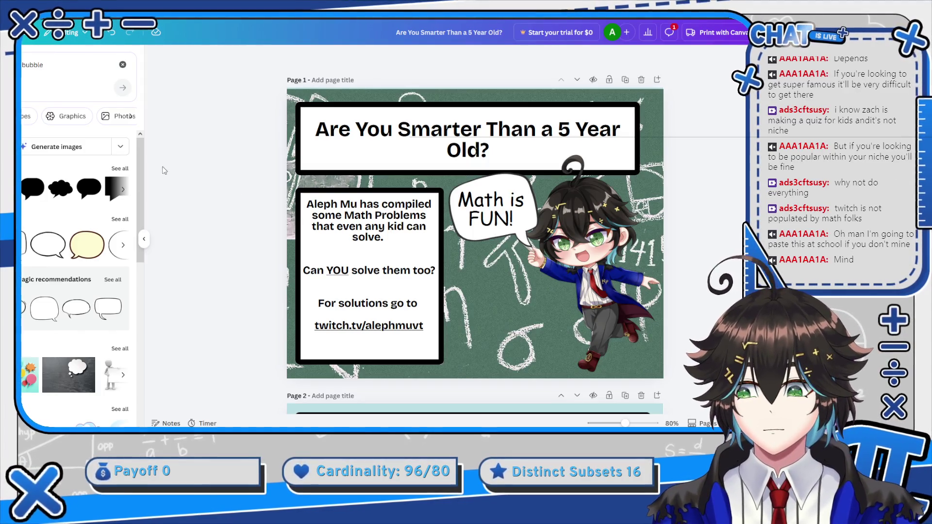
pyautogui.click(22, 32)
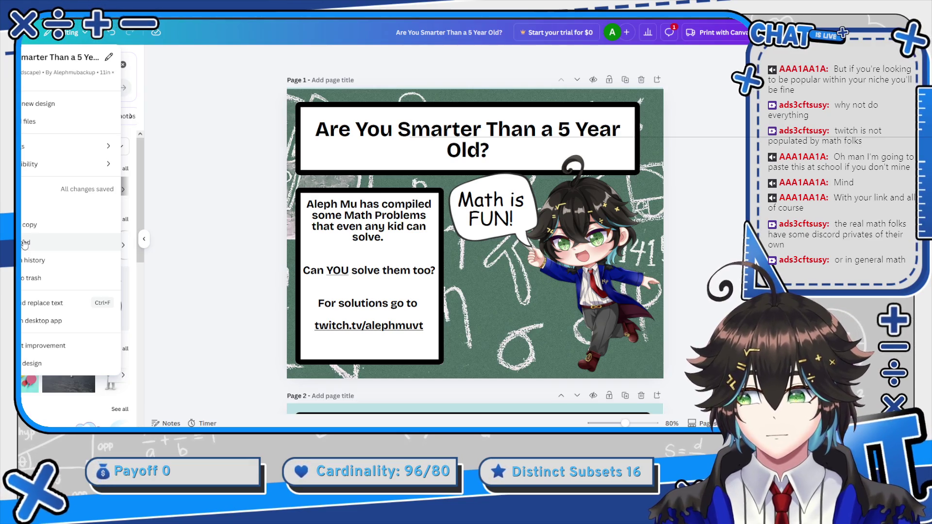
# Download pages 1–8 in the PDF Standard format.
pyautogui.click(26, 244)
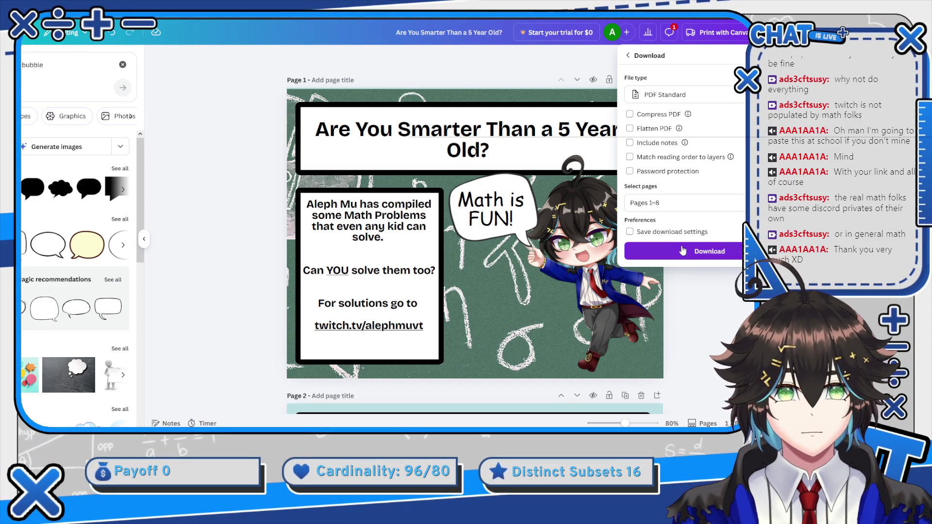
pyautogui.click(723, 252)
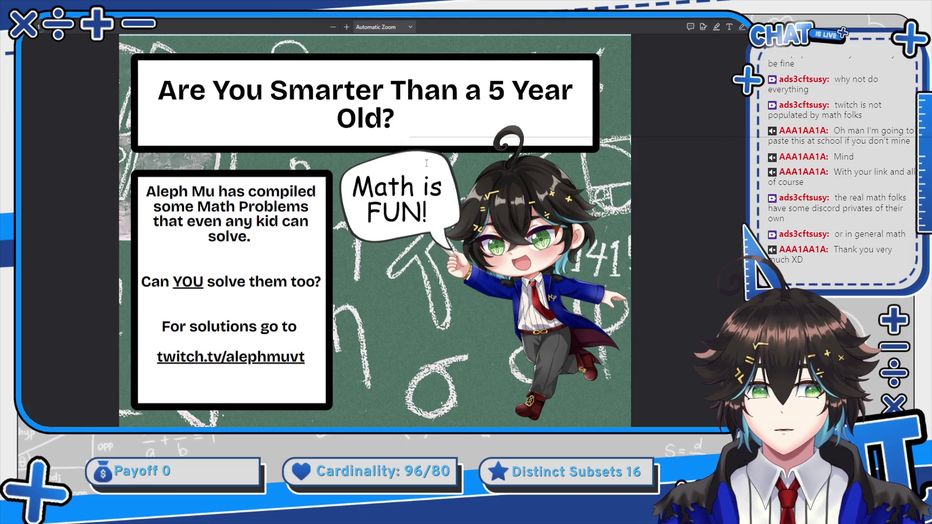
pyautogui.scroll(-10, 437, 156)
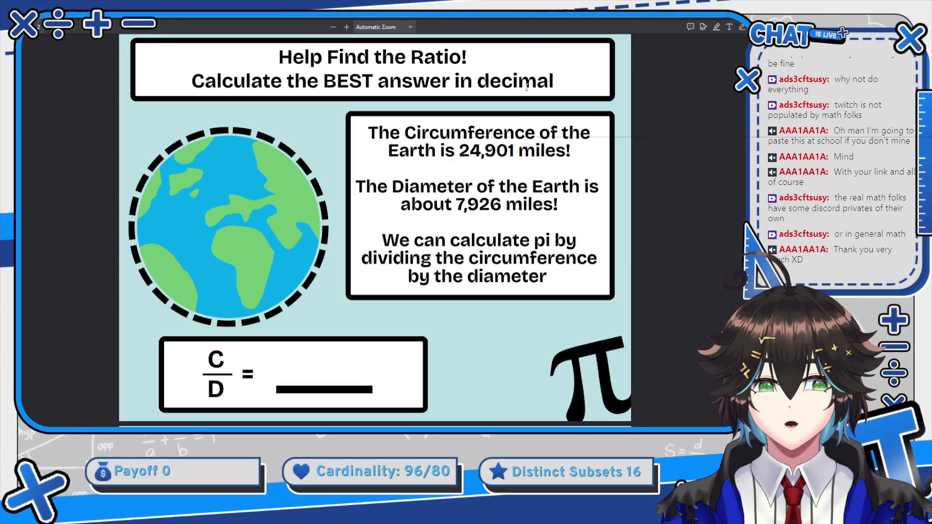
pyautogui.scroll(-10, 554, 126)
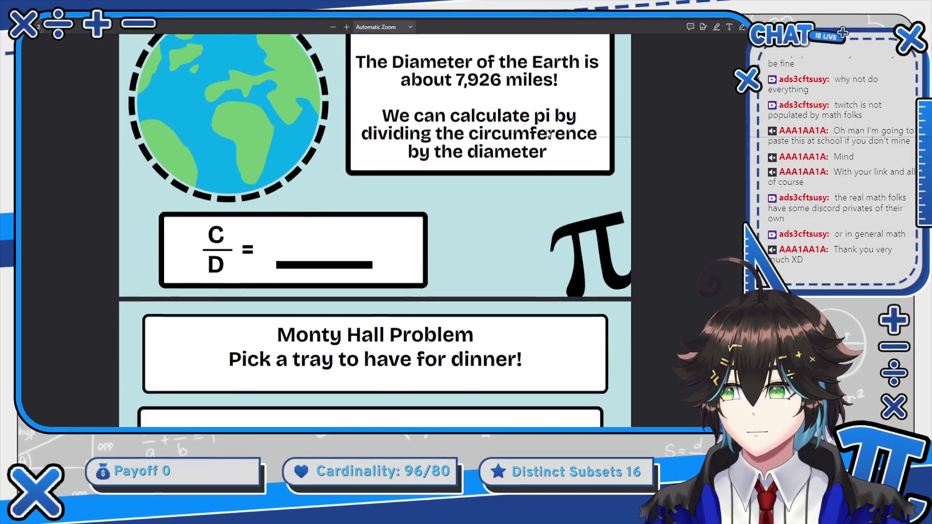
pyautogui.scroll(-15, 342, 187)
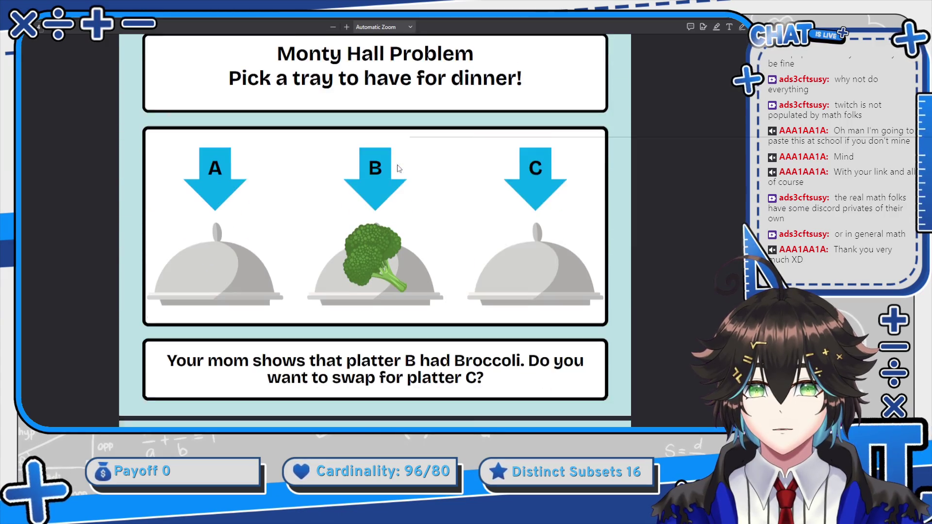
pyautogui.scroll(-15, 398, 165)
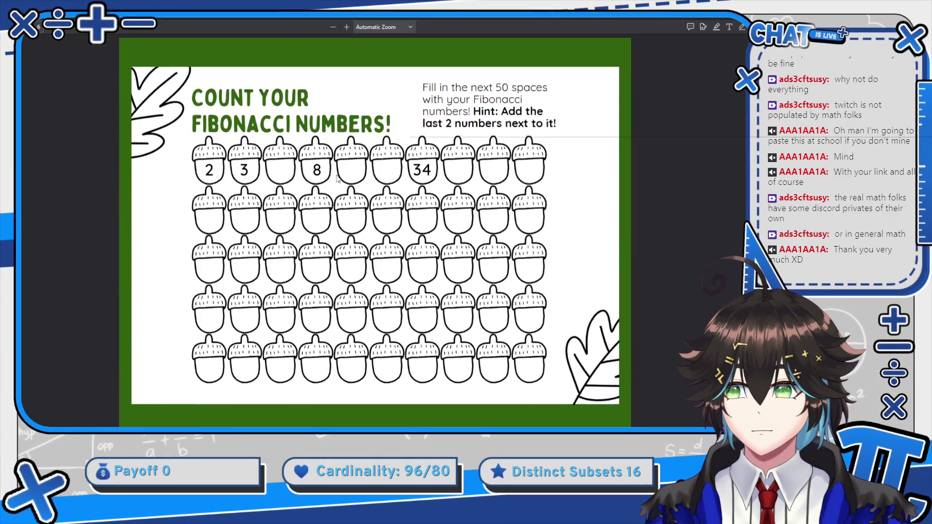
pyautogui.scroll(-10, 340, 175)
pyautogui.scroll(1, 339, 170)
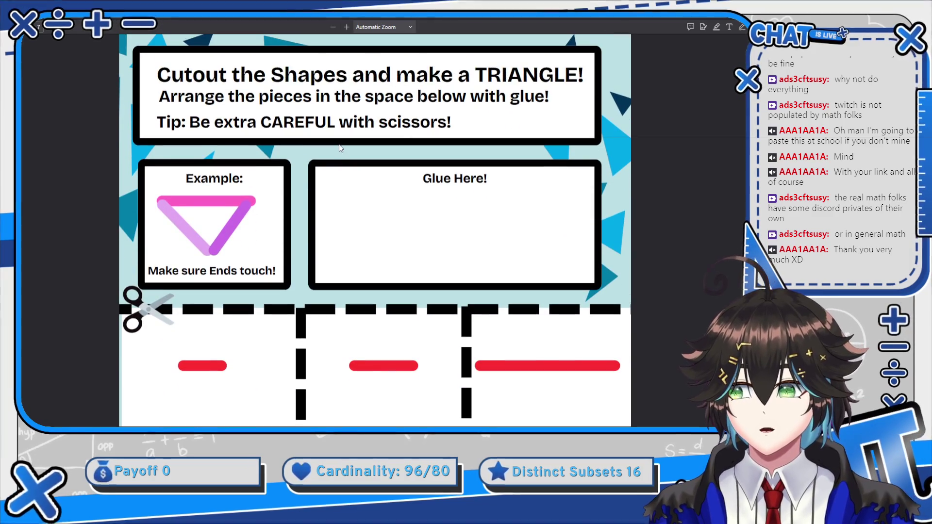
pyautogui.scroll(-4, 340, 160)
pyautogui.scroll(-6, 340, 154)
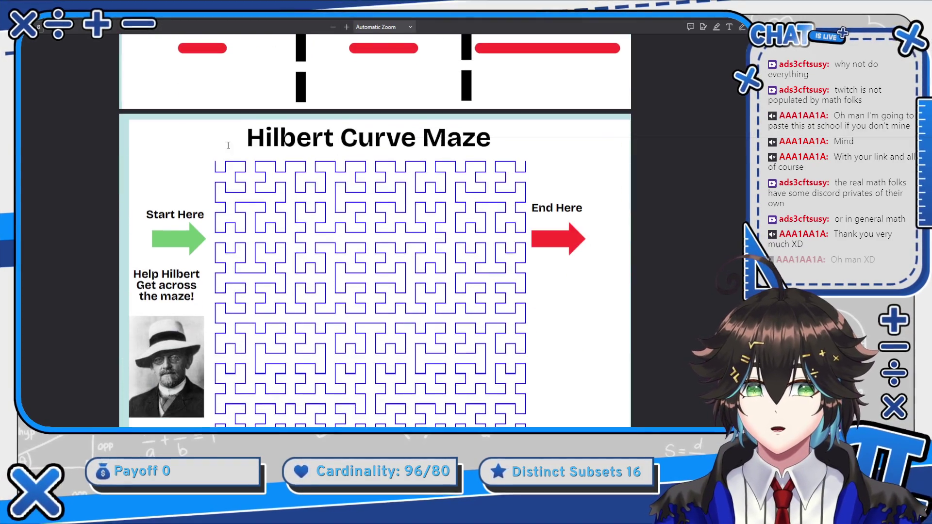
pyautogui.scroll(20, 443, 169)
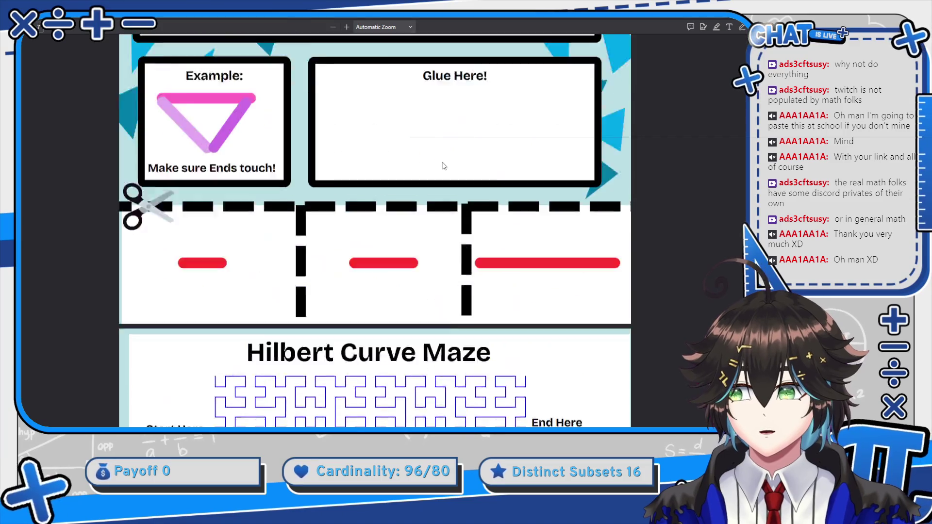
pyautogui.scroll(20, 444, 166)
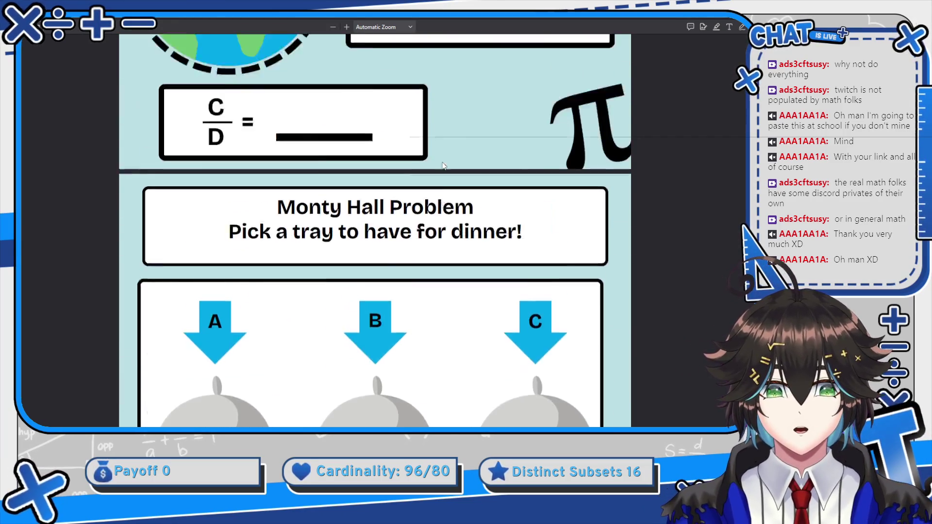
pyautogui.scroll(-20, 444, 164)
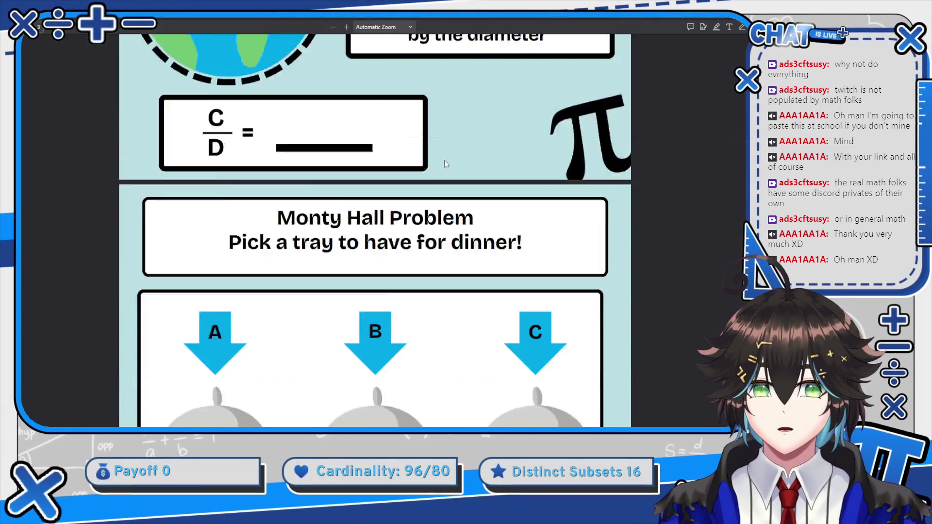
pyautogui.scroll(-20, 446, 160)
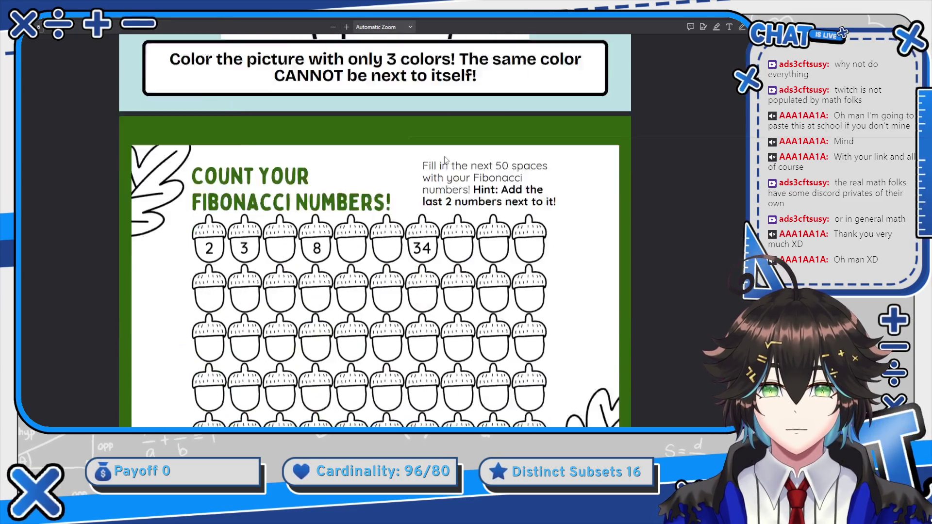
pyautogui.scroll(-5, 429, 176)
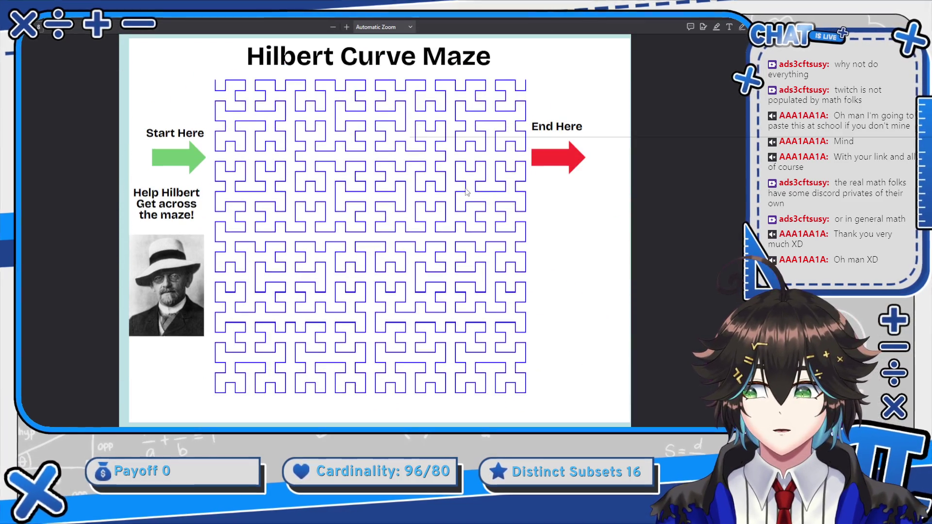
pyautogui.scroll(20, 552, 55)
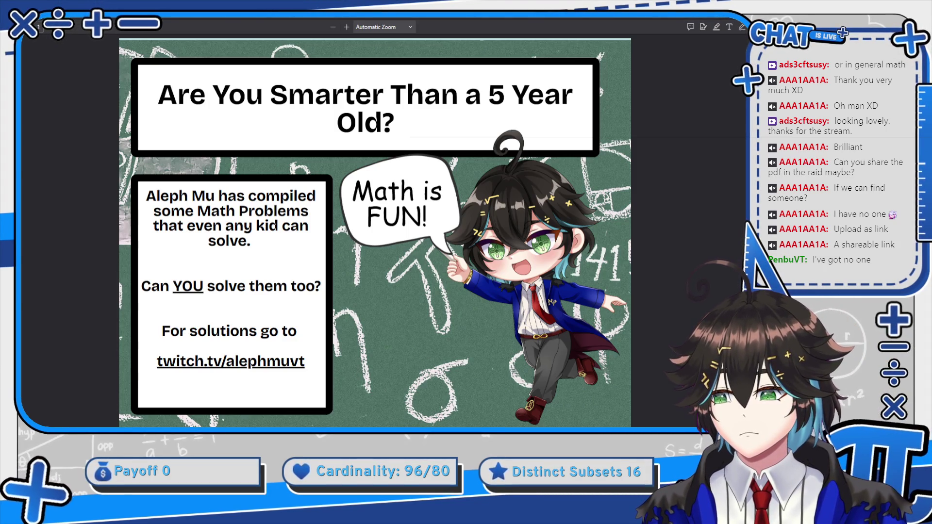
pyautogui.hotkey('alt', 'Tab')
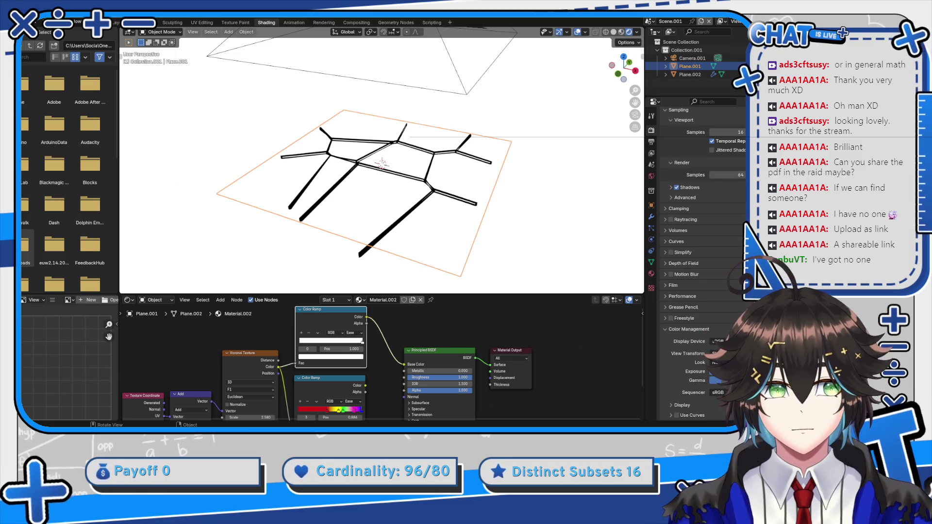